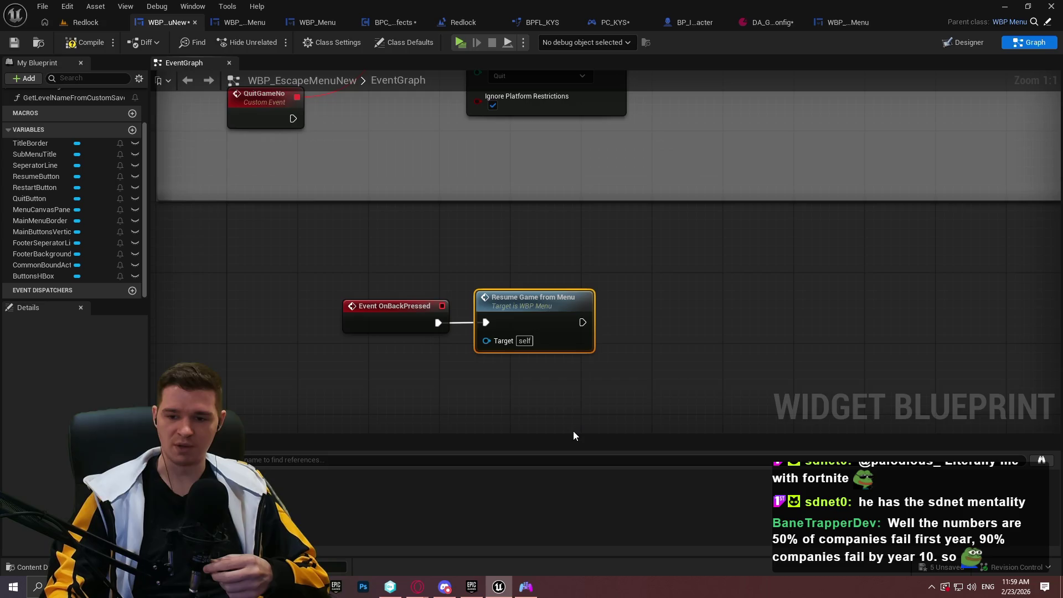
Look over the quit game nodes, then bring the back-pressed event and Resume Game from Menu nodes into view
click(550, 413)
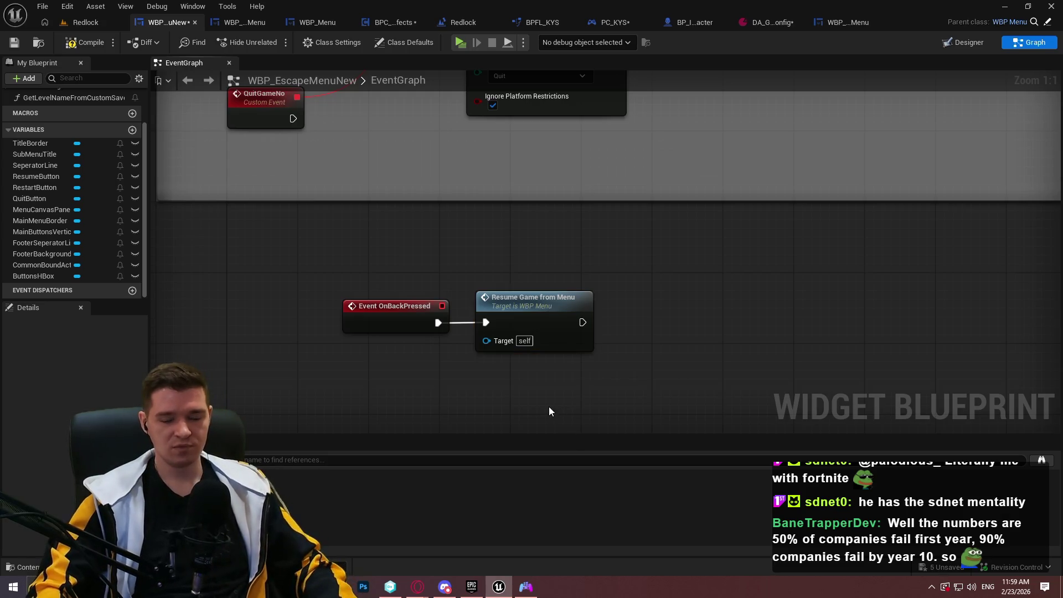
drag(533, 283, 571, 299)
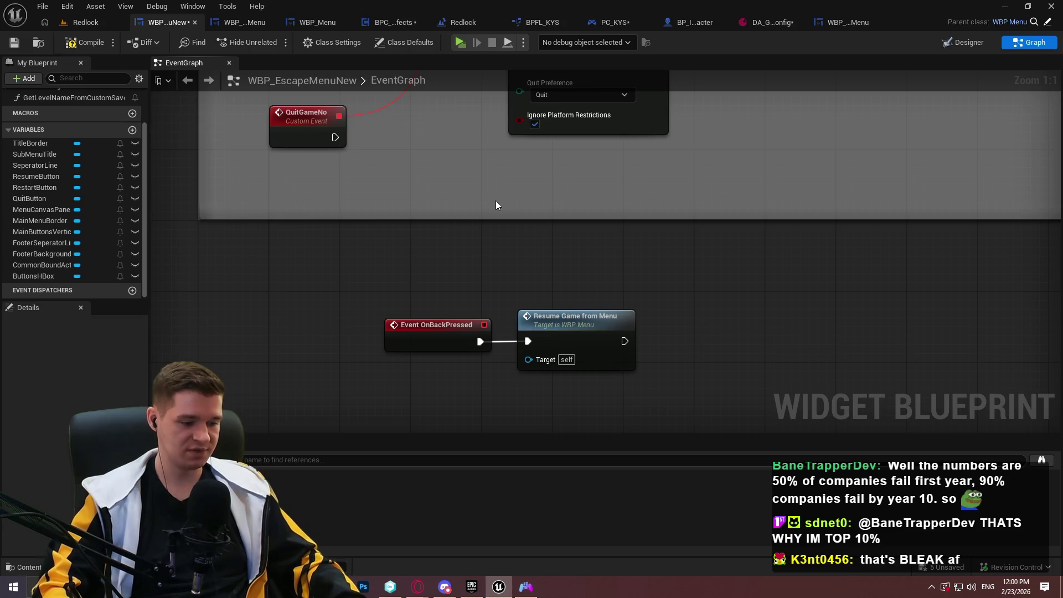
scroll(600, 290, down, 2)
drag(600, 291, 763, 253)
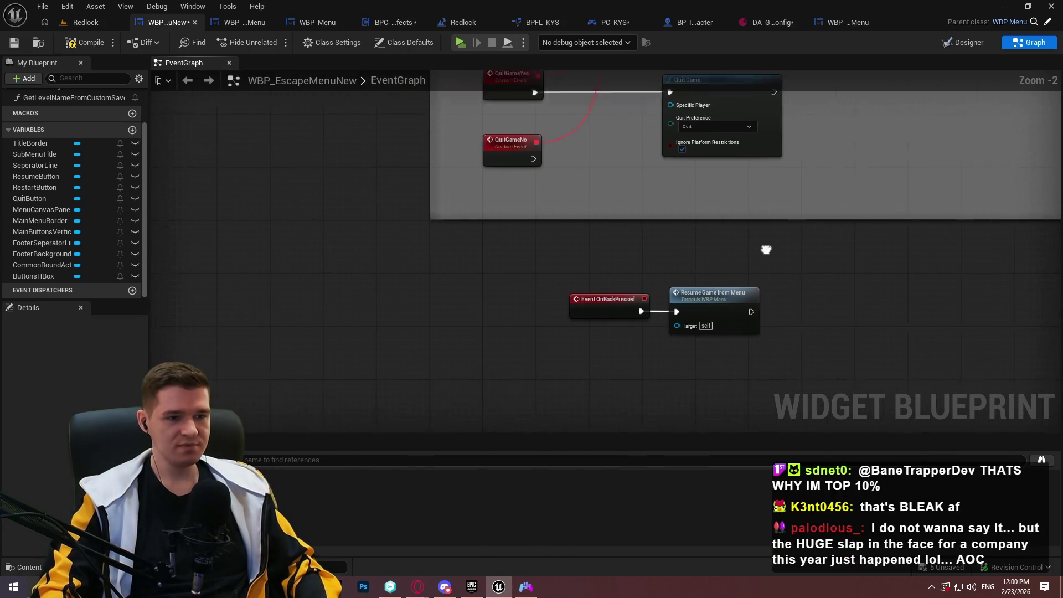
scroll(763, 254, down, 2)
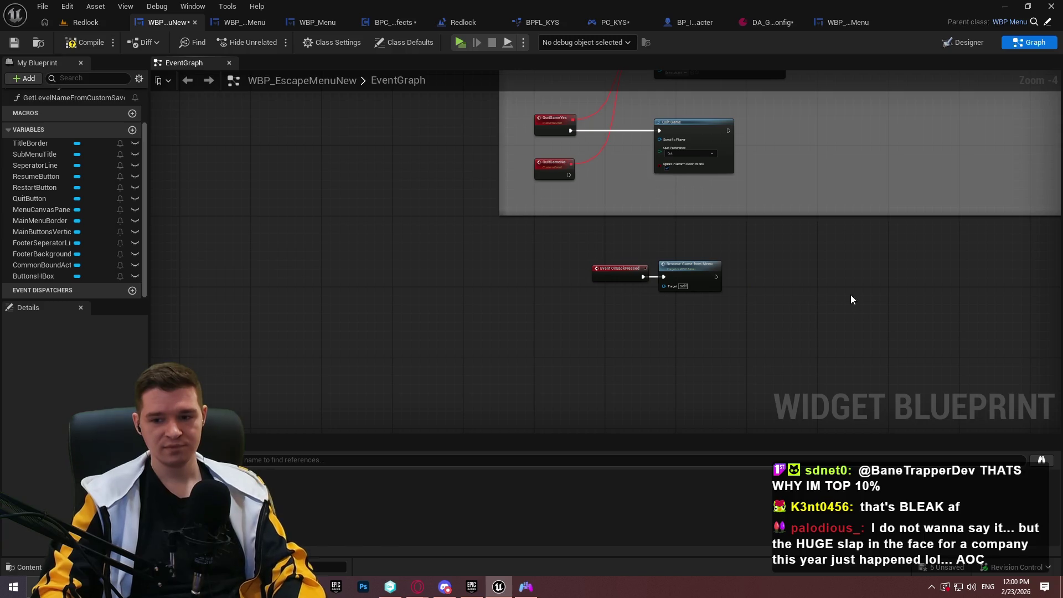
drag(852, 300, 764, 322)
drag(674, 310, 706, 346)
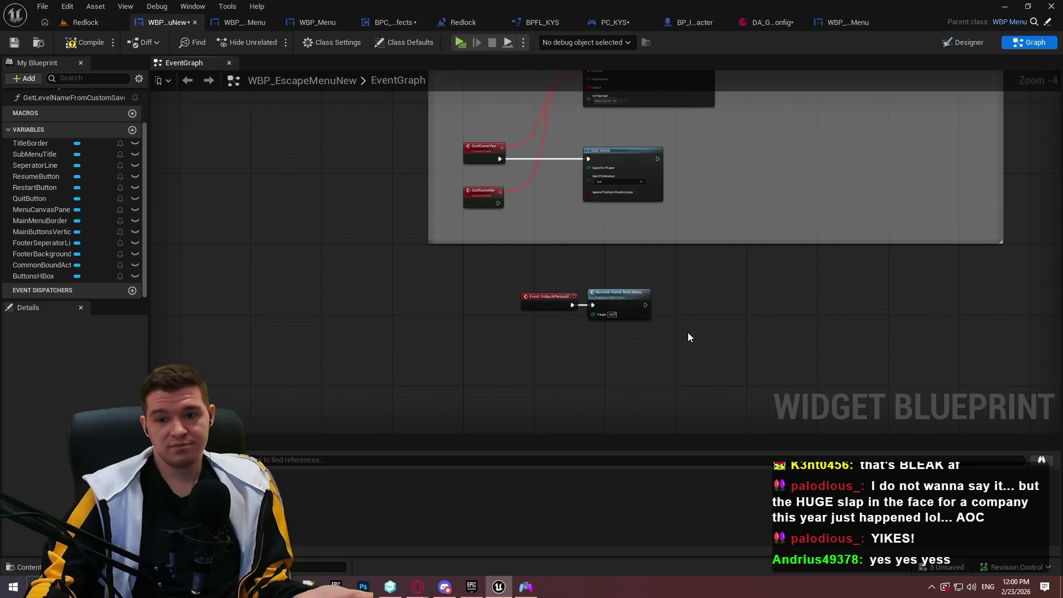
scroll(659, 347, up, 4)
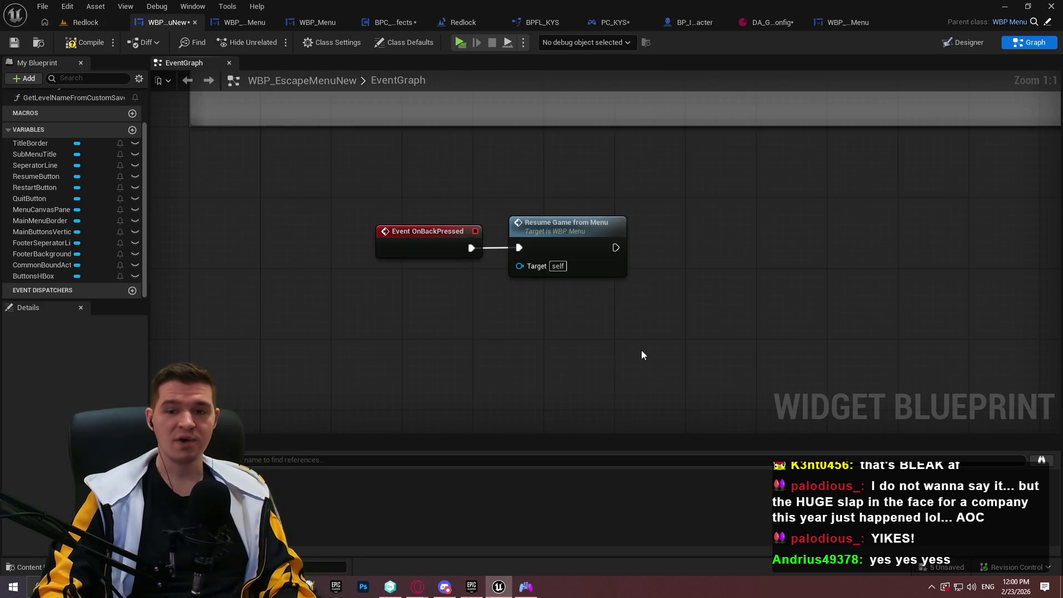
mouse_move(692, 334)
mouse_down()
mouse_move(797, 313)
mouse_move(496, 183)
mouse_move(463, 187)
mouse_up()
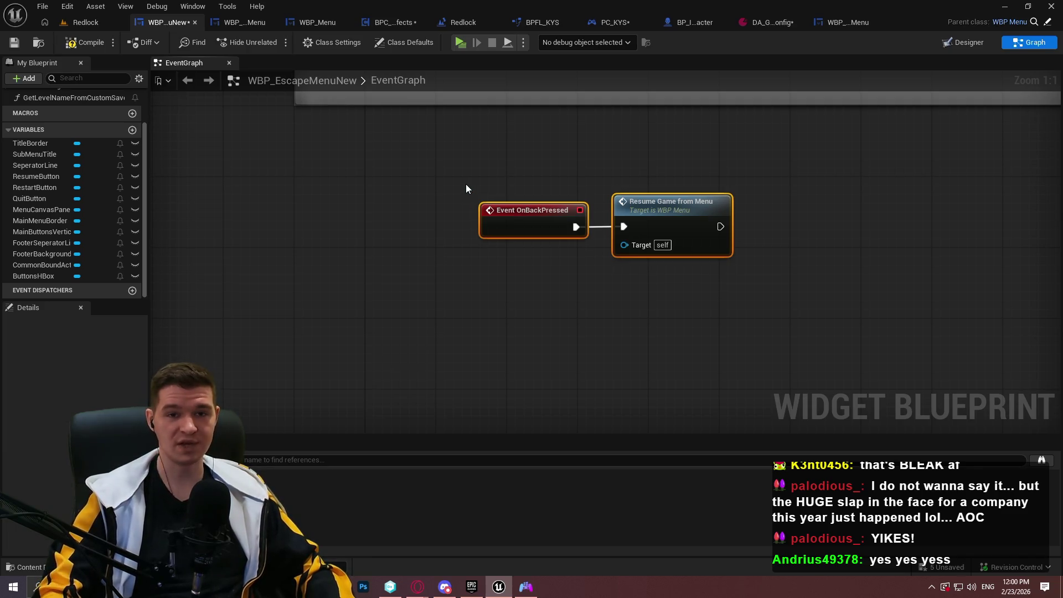
Wrap both nodes in a comment titled 'Resume via Back Button' and position it
key(c)
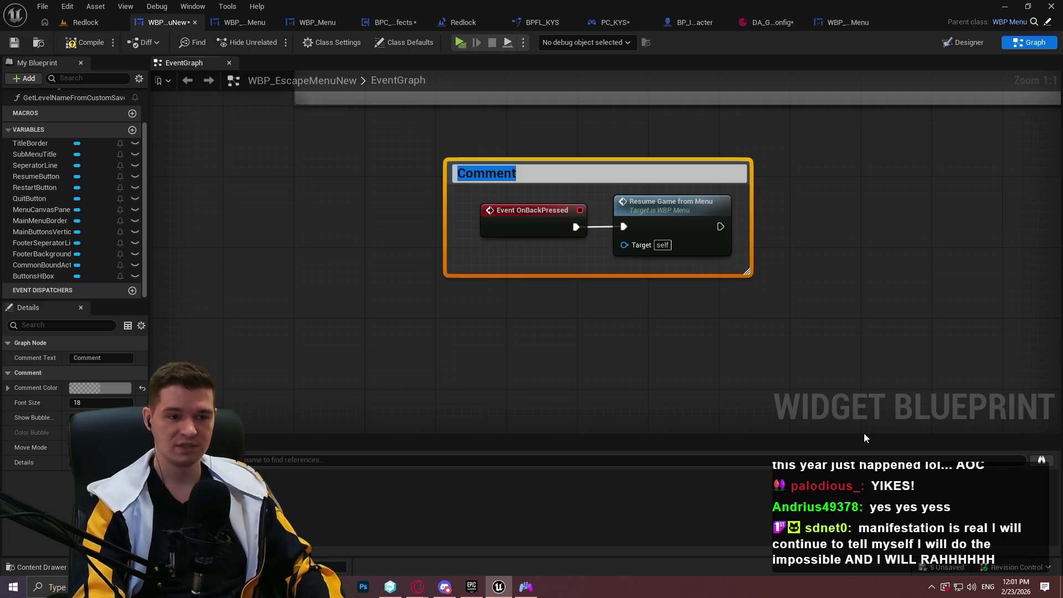
text(R)
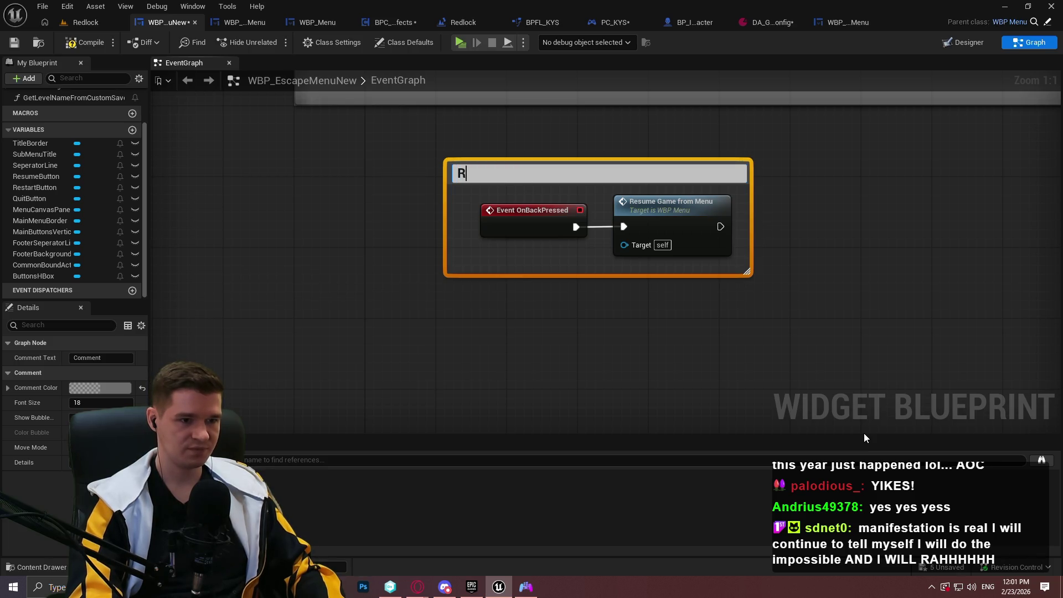
text(esume )
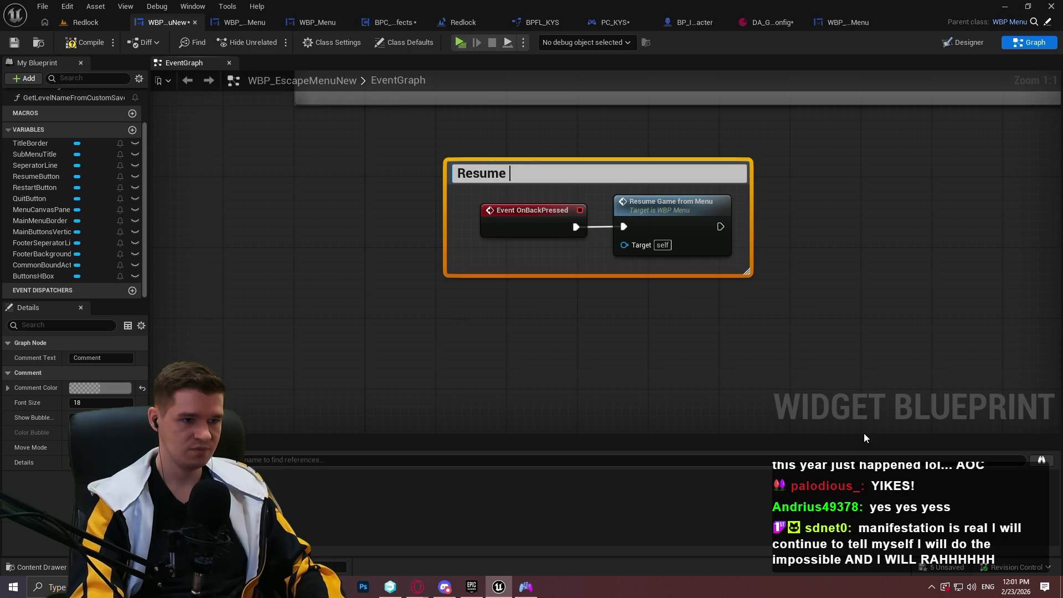
text(Back  Butt)
key(BackSpace)
key(BackSpace)
key(BackSpace)
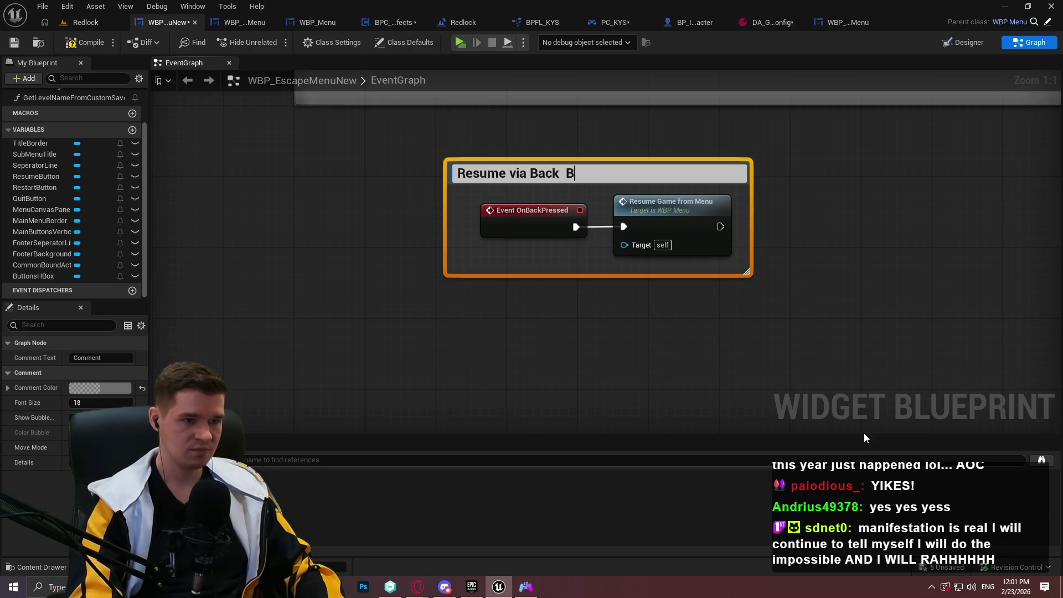
text(Button)
key(Return)
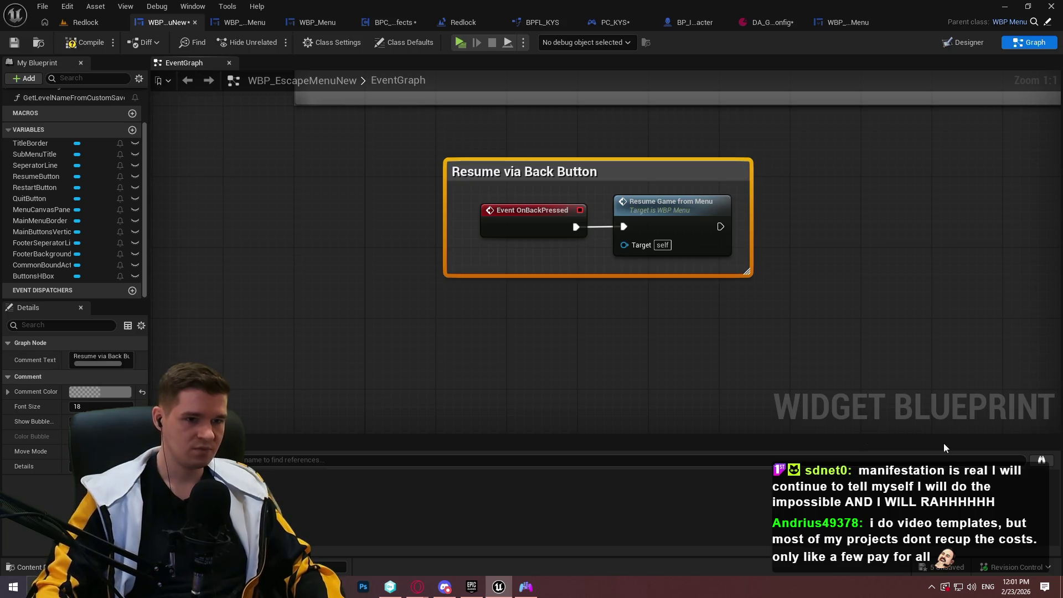
mouse_move(517, 173)
mouse_down()
mouse_move(330, 228)
mouse_move(396, 227)
mouse_move(388, 233)
mouse_up()
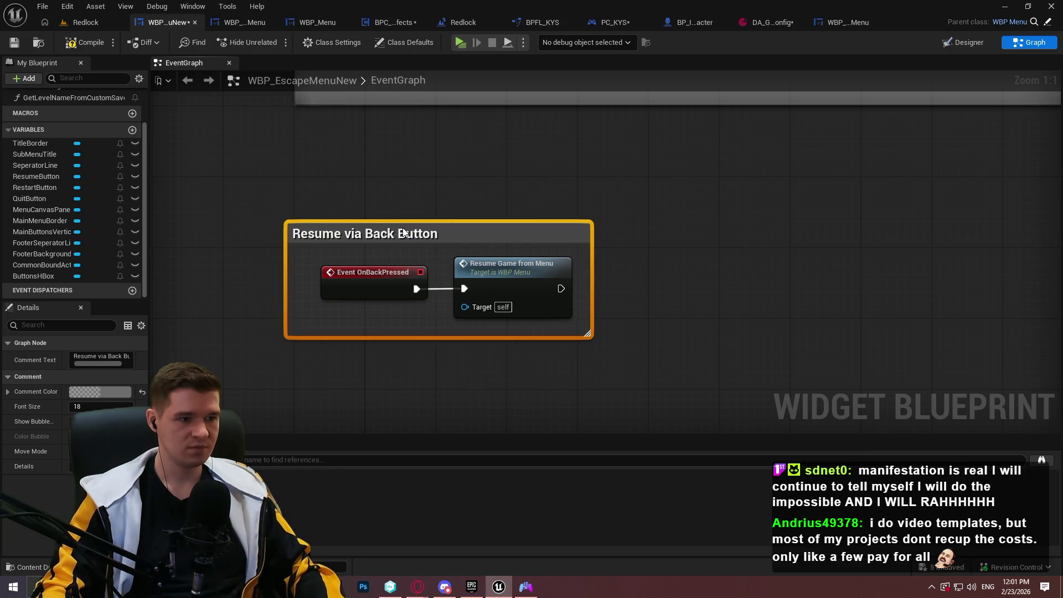
click(561, 276)
scroll(700, 229, down, 3)
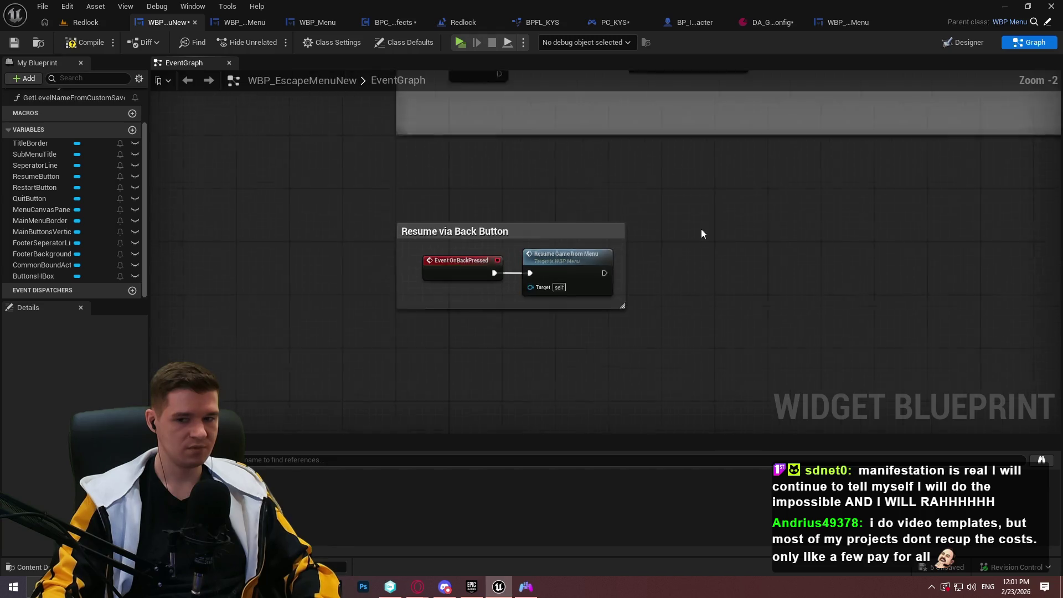
Paste a Resume Game from Menu node and wire the ResumeButton click event to it
scroll(636, 364, down, 2)
scroll(551, 188, up, 2)
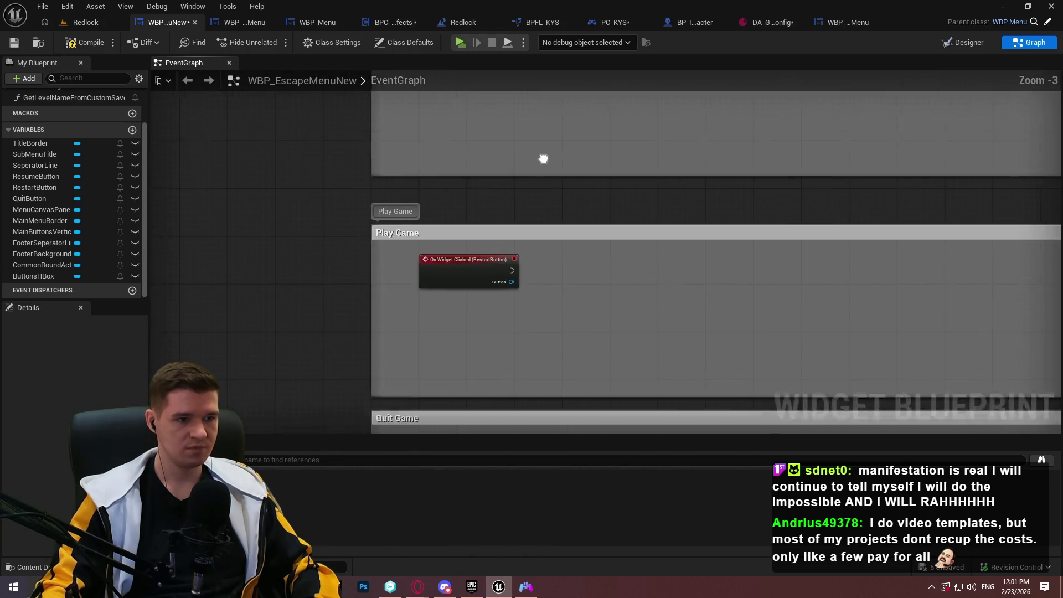
scroll(518, 225, up, 4)
key(ctrl+v)
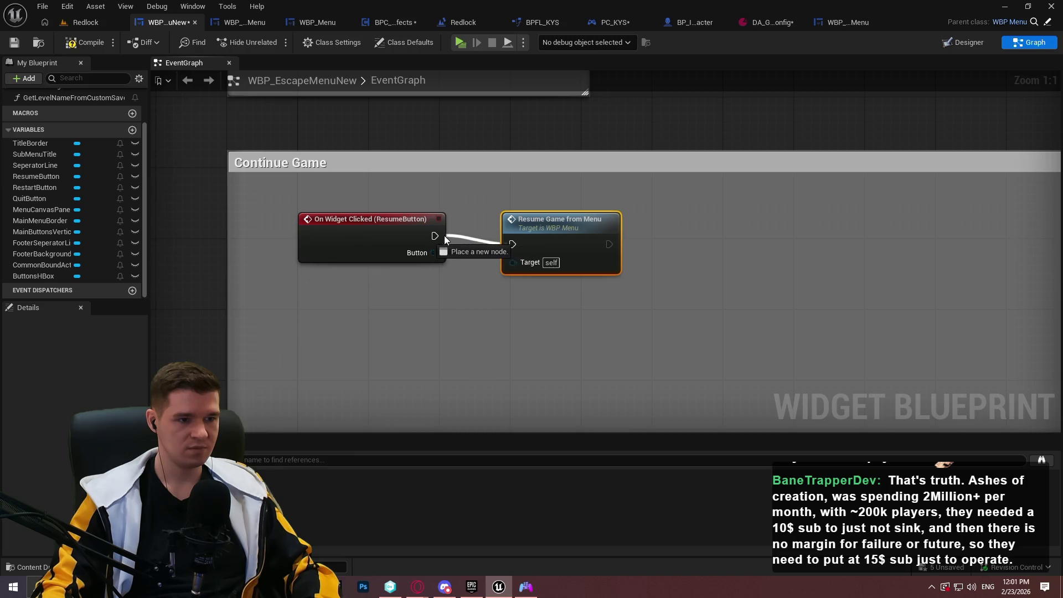
drag(516, 224, 497, 221)
Retitle the Continue Game comment to 'Resume Game'
double_click(303, 164)
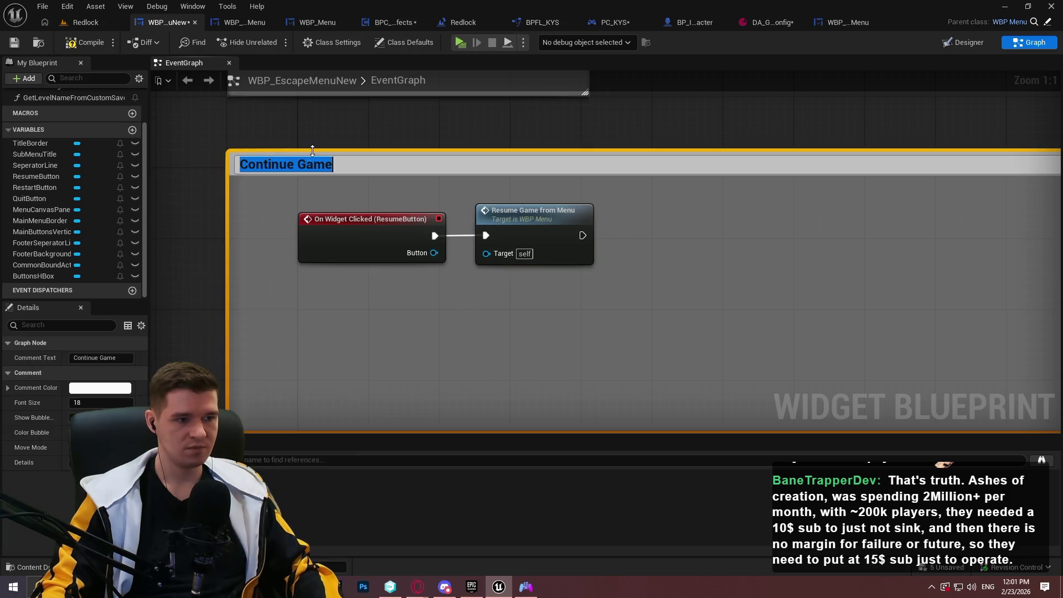
text(Resume Game)
key(Return)
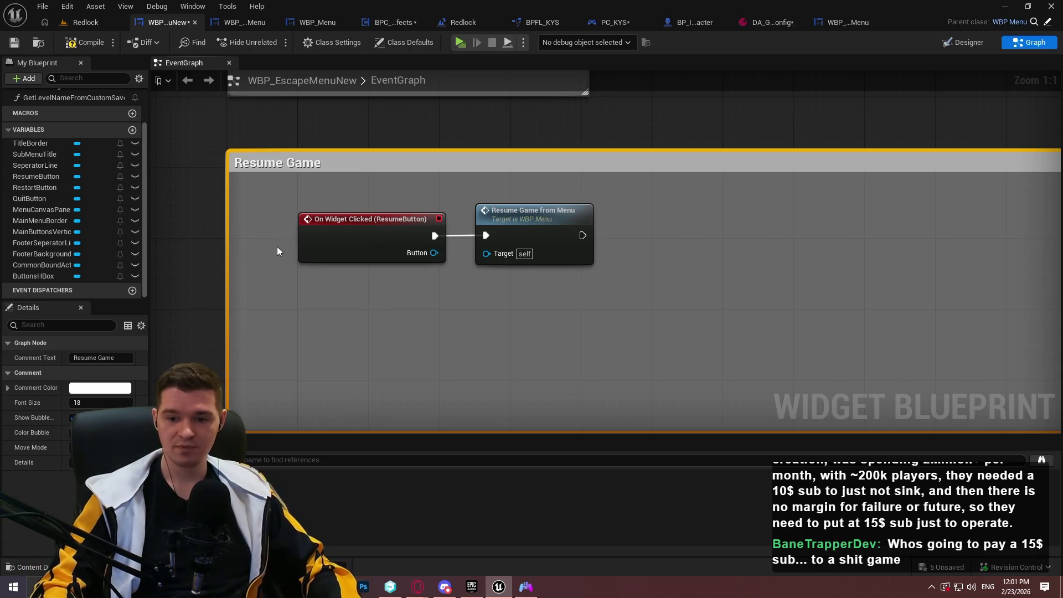
Save the WBP_EscapeMenuNew blueprint
scroll(493, 198, down, 1)
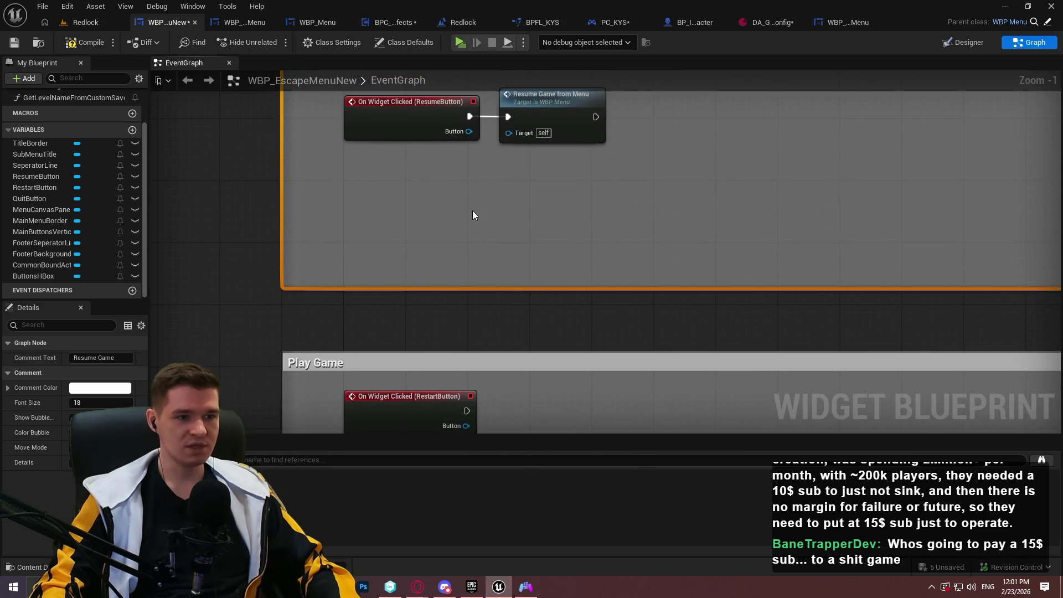
key(ctrl+s)
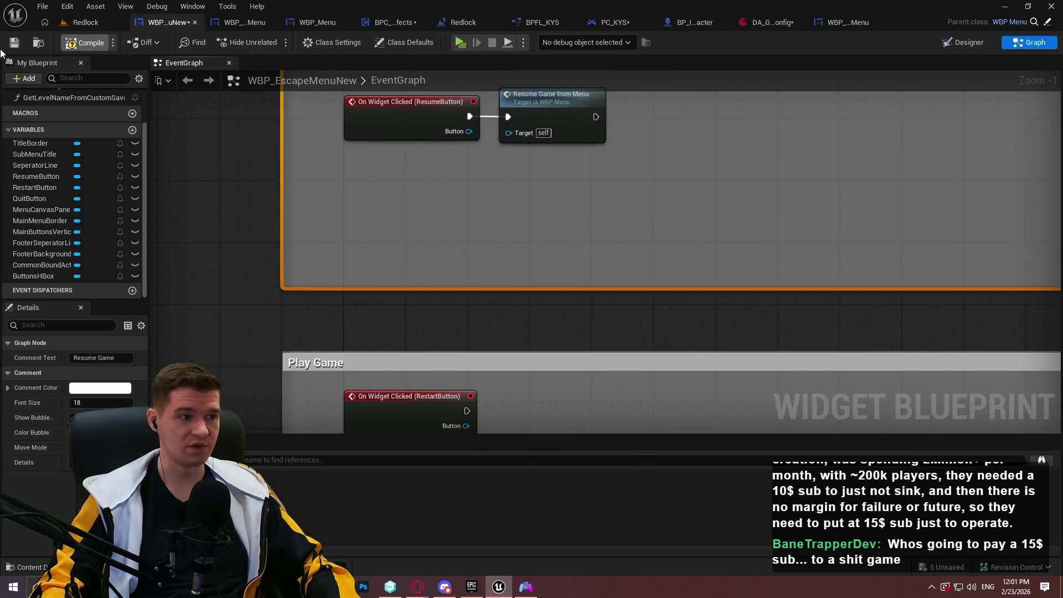
scroll(664, 254, down, 3)
scroll(466, 295, up, 1)
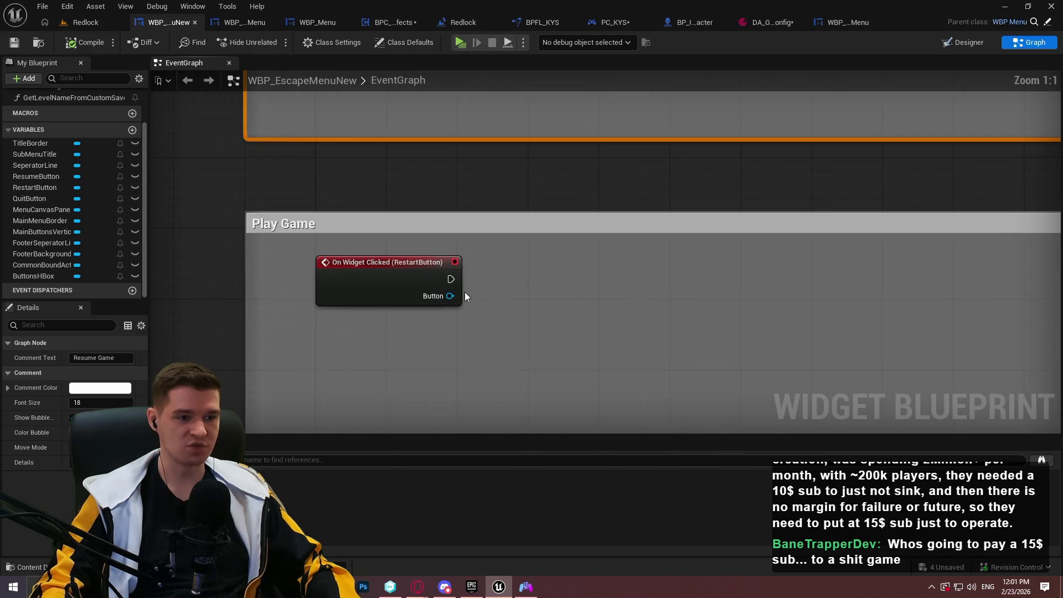
scroll(548, 268, down, 5)
double_click(323, 184)
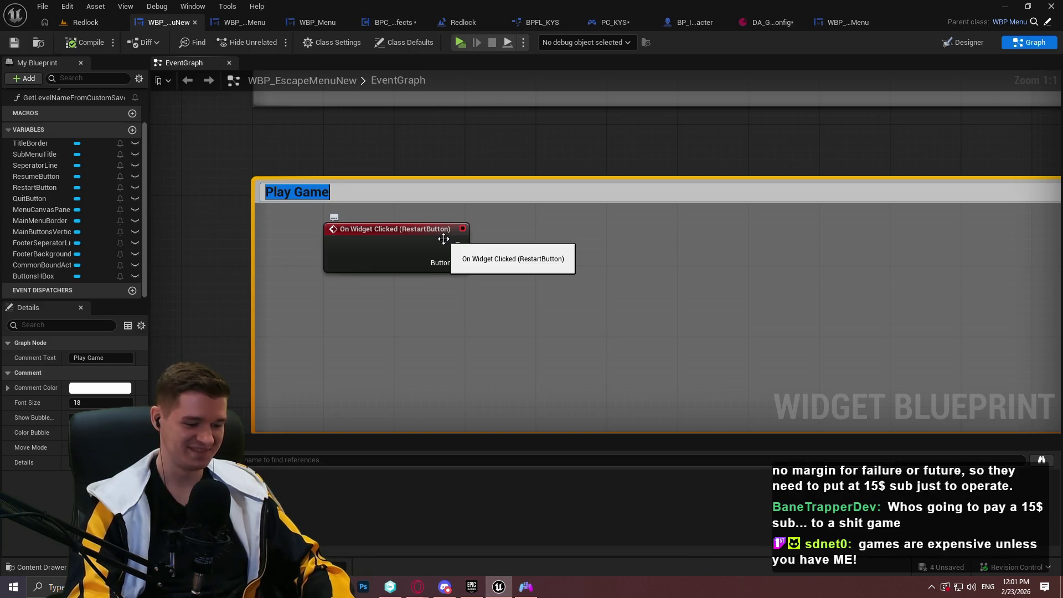
Title the Play Game comment 'Restart Button' and save the blueprint
text(Restart)
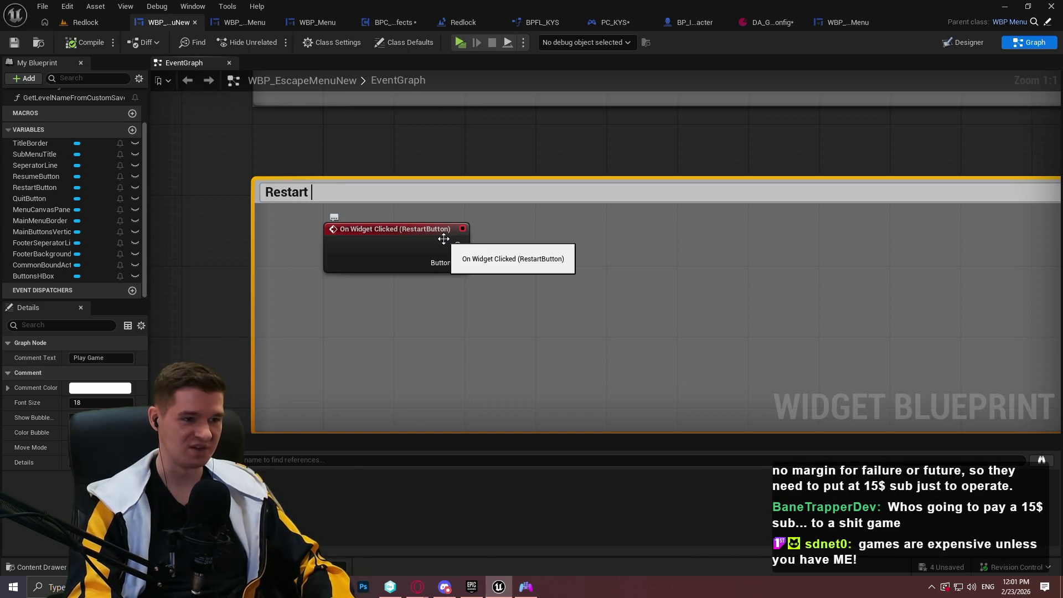
text( Button)
key(Return)
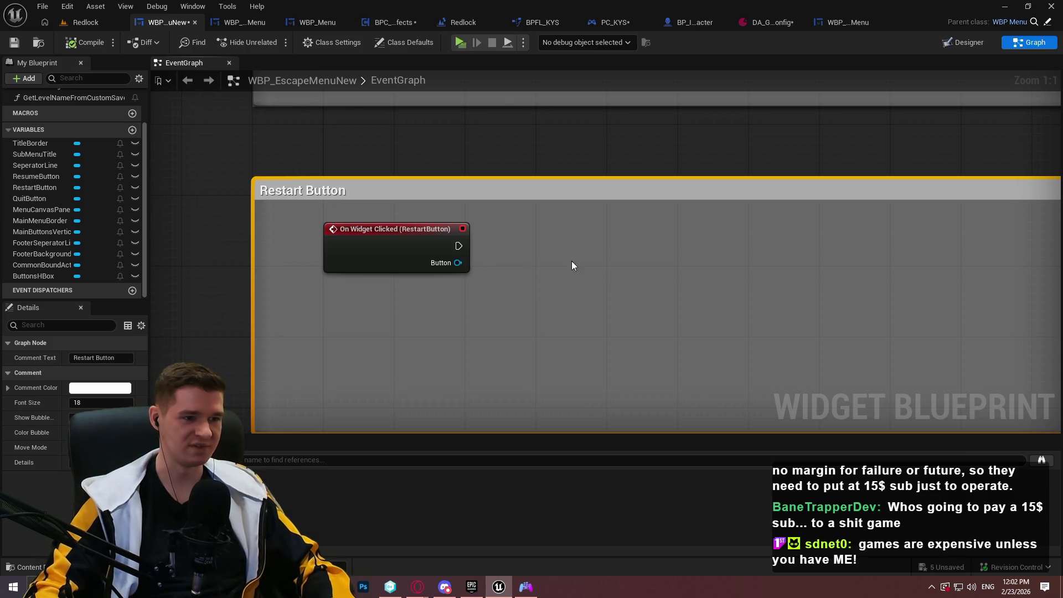
click(568, 245)
key(ctrl+s)
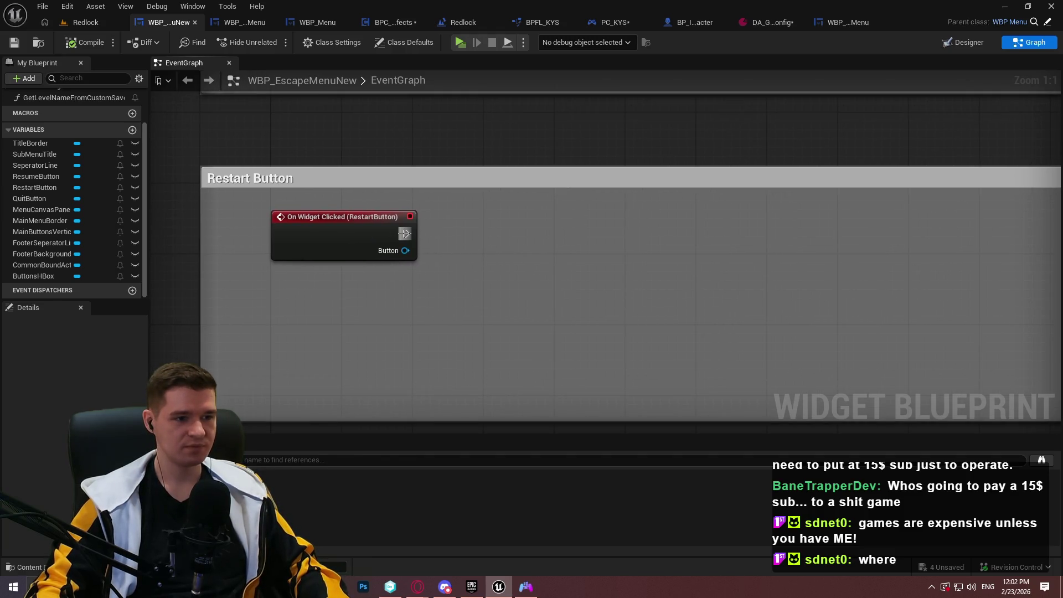
scroll(518, 203, down, 1)
In the old WBP_EscapeMenu graph, select its Open Level (by Object Reference) node
click(251, 24)
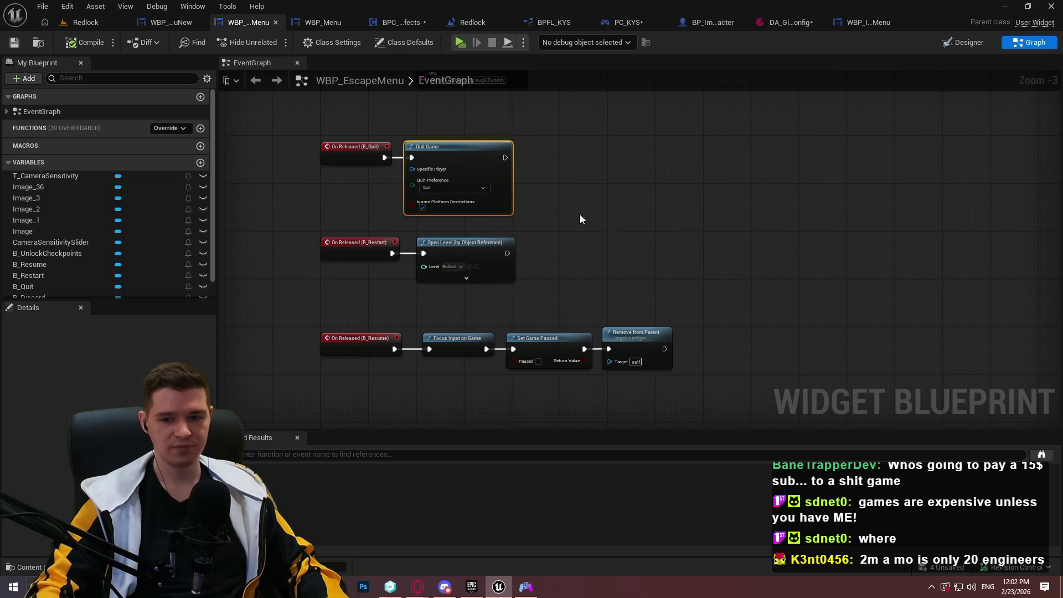
scroll(608, 215, down, 5)
scroll(562, 282, up, 5)
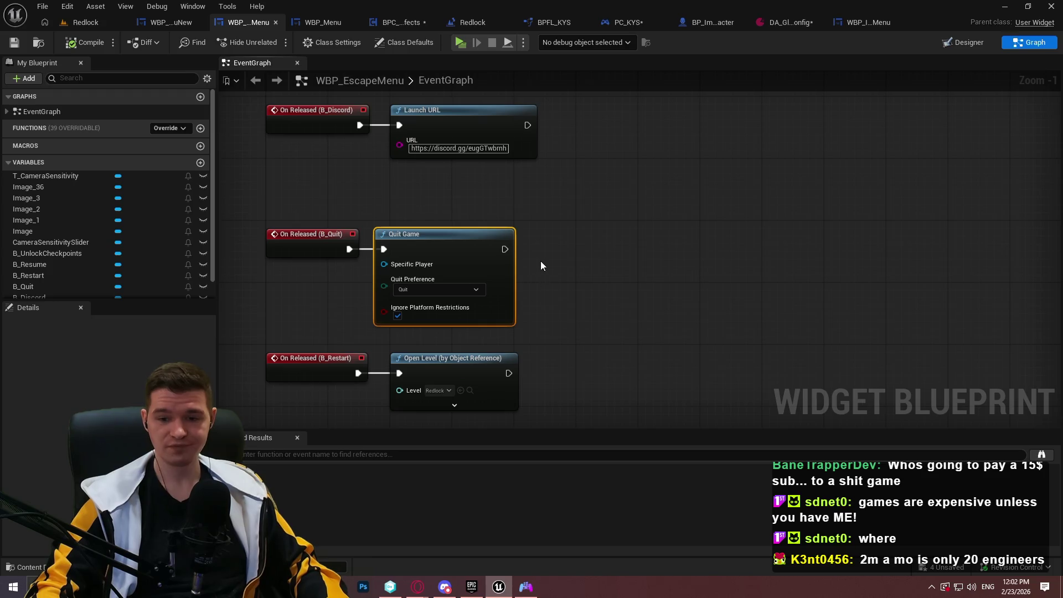
drag(581, 382, 595, 180)
click(467, 141)
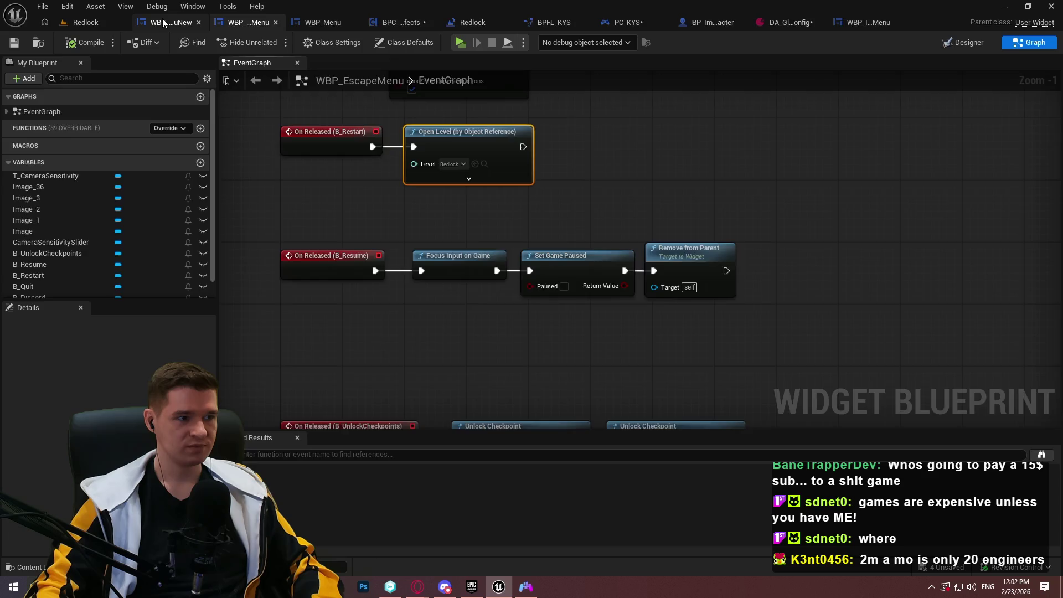
Paste the Open Level node into WBP_EscapeMenuNew and wire the RestartButton click to it to load Redlock
click(166, 23)
key(ctrl+v)
drag(511, 237, 424, 228)
drag(588, 226, 557, 218)
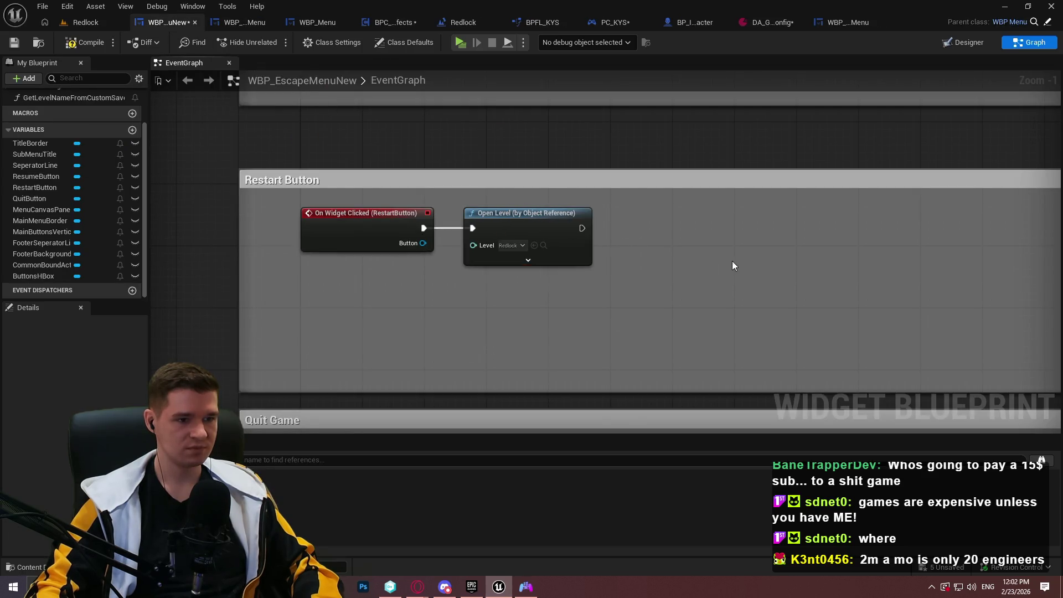
scroll(727, 262, down, 5)
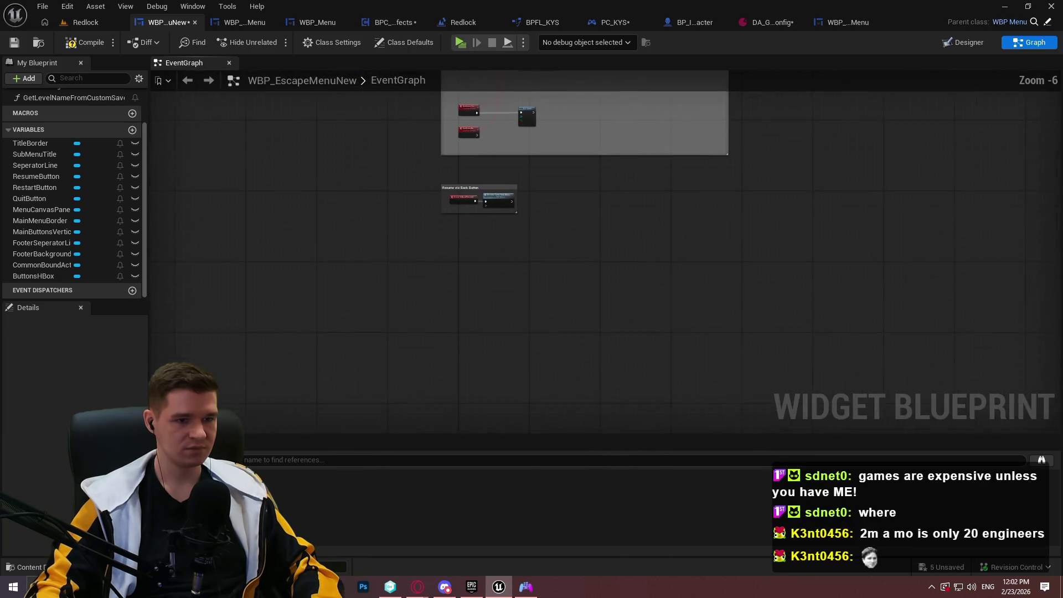
drag(554, 167, 512, 364)
scroll(484, 287, up, 3)
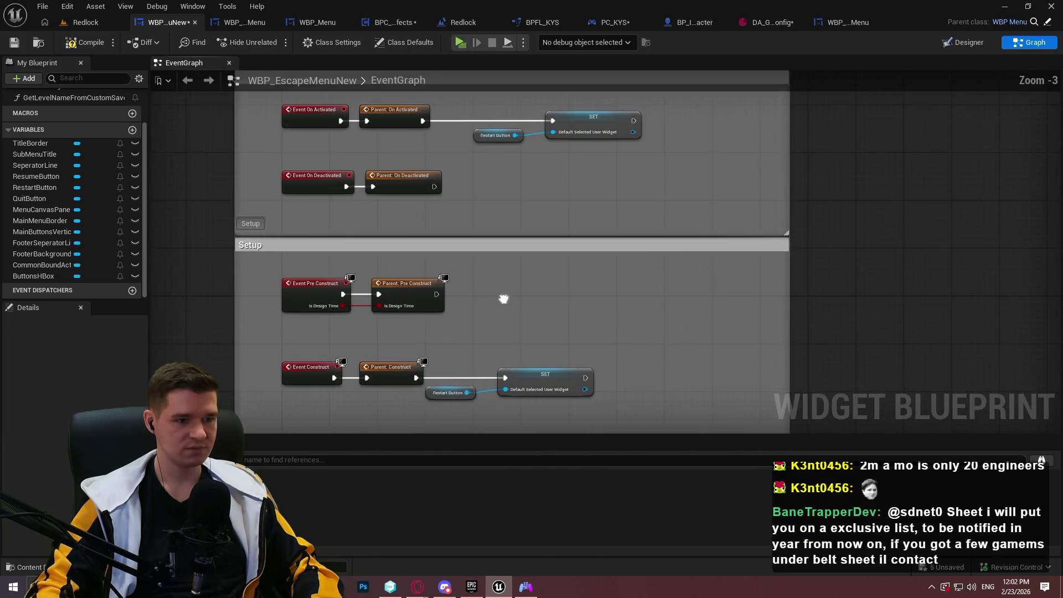
Compile and save the escape menu blueprint
click(87, 44)
click(14, 43)
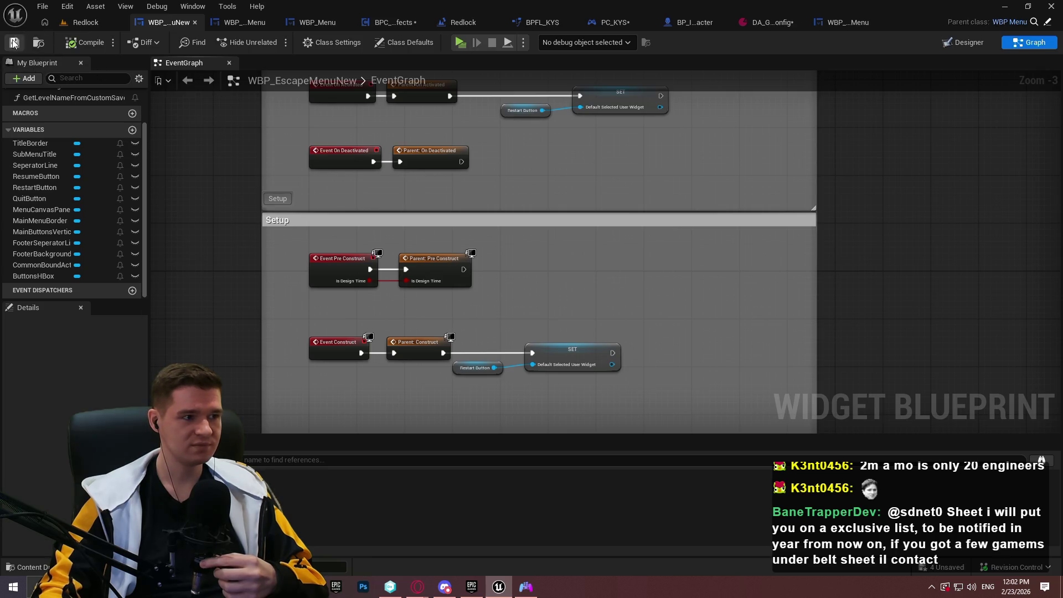
mouse_move(583, 157)
mouse_down()
mouse_move(581, 230)
mouse_move(578, 136)
mouse_up()
Nudge the Restart Button and SET nodes into place and bring up the Play options
mouse_move(570, 363)
mouse_down()
mouse_move(547, 240)
mouse_move(466, 188)
mouse_up()
scroll(554, 189, up, 3)
drag(559, 192, 573, 192)
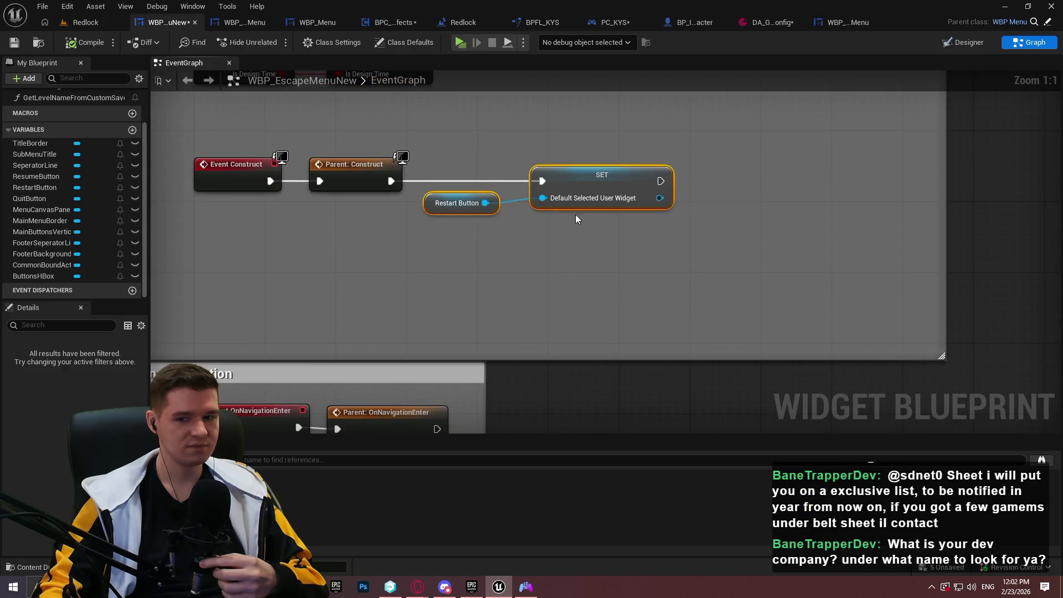
click(549, 285)
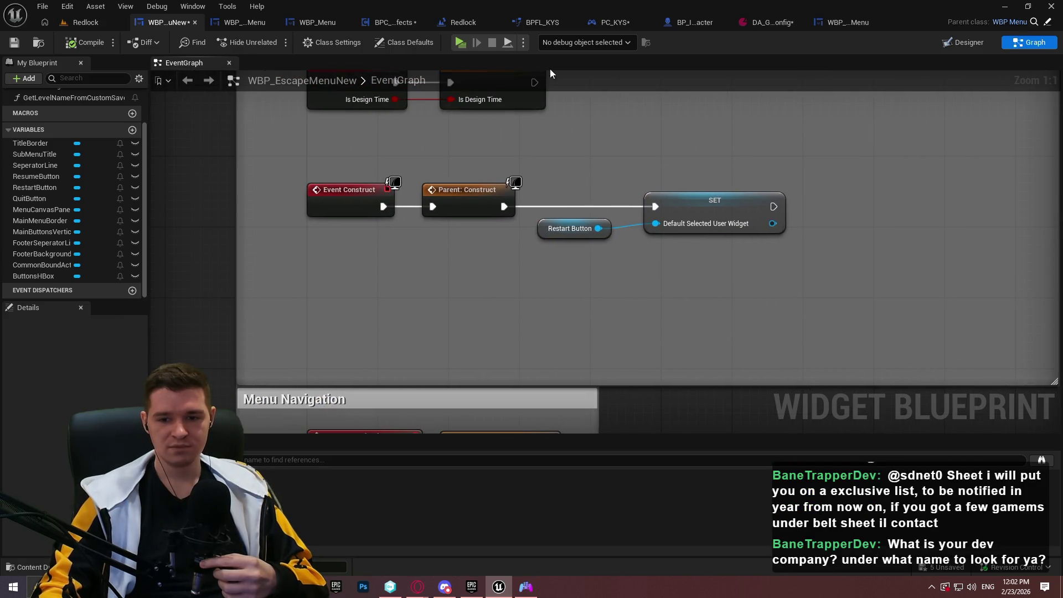
click(83, 23)
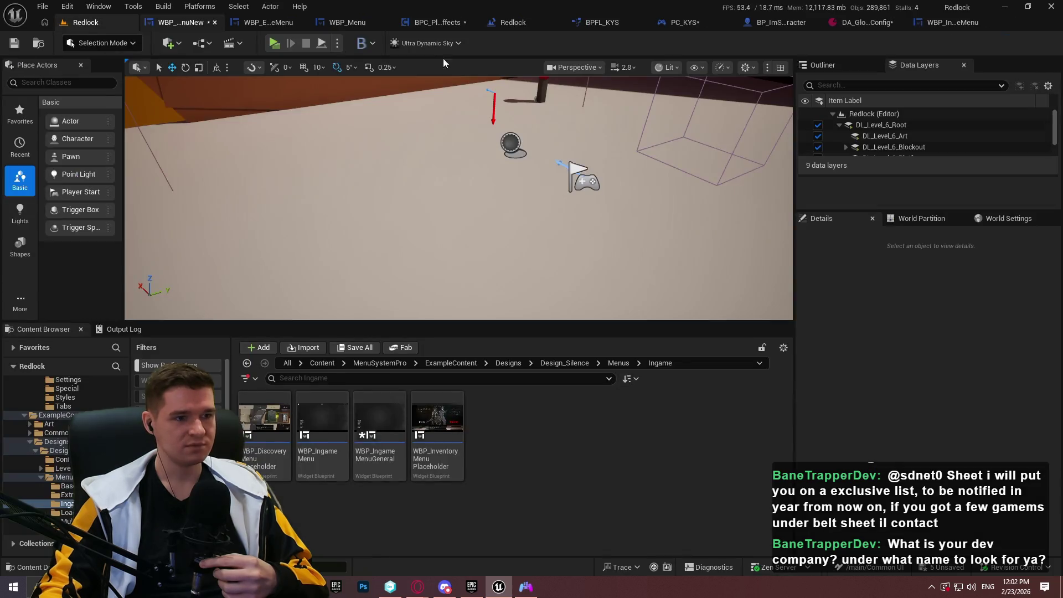
Launch the standalone Redlock preview and test pausing and resuming with Esc
click(273, 44)
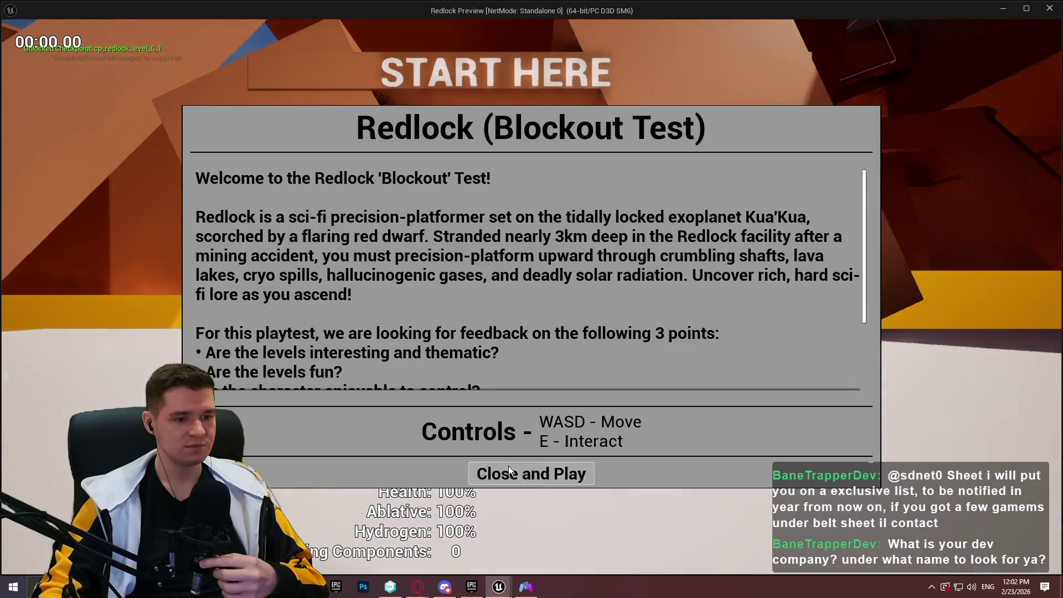
click(532, 472)
key(Escape)
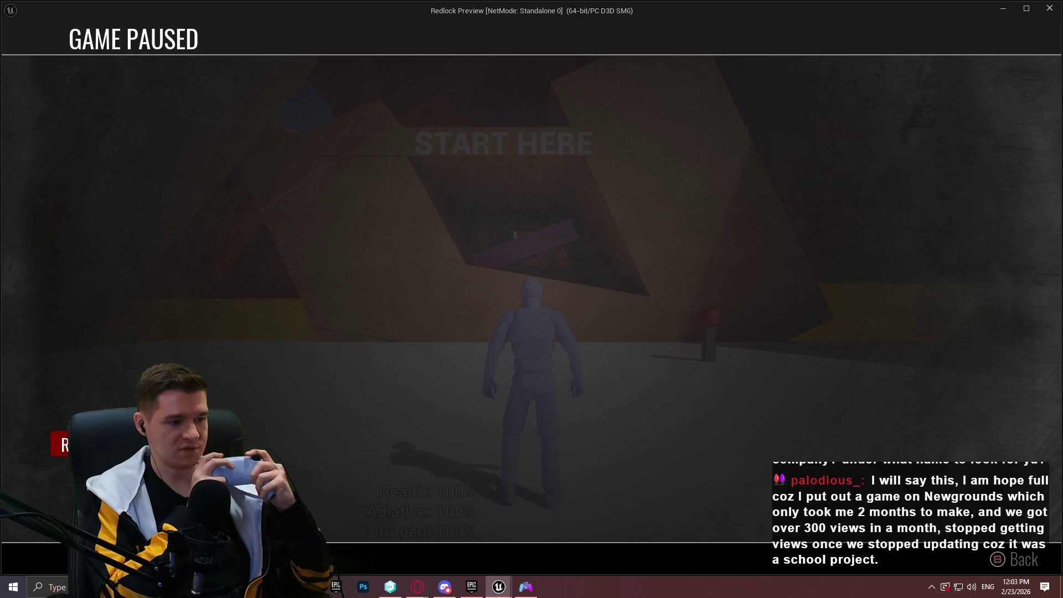
key(Escape)
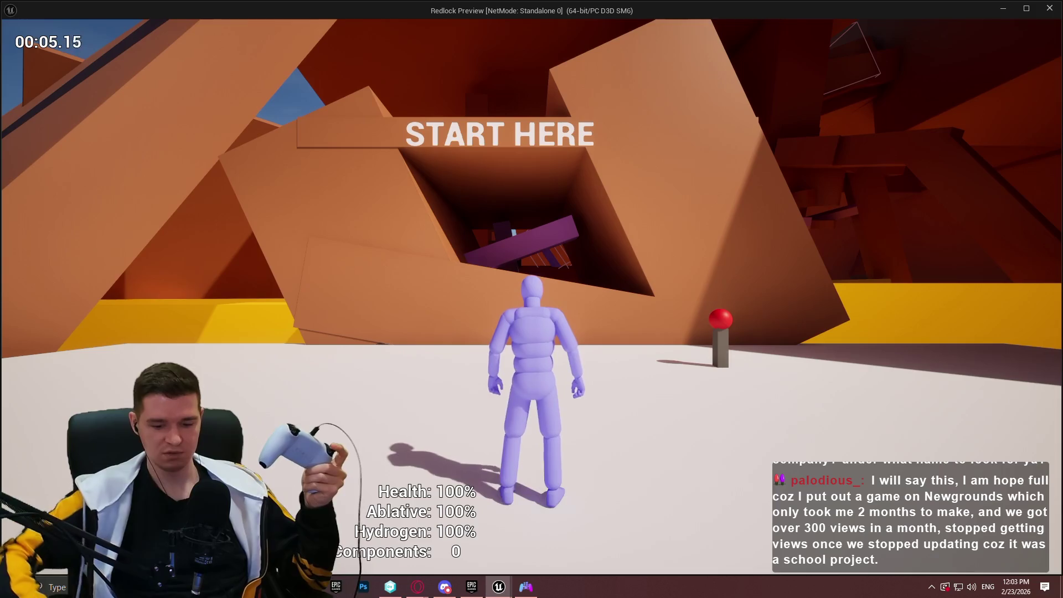
Pause again and restart the level from the pause menu
key(Escape)
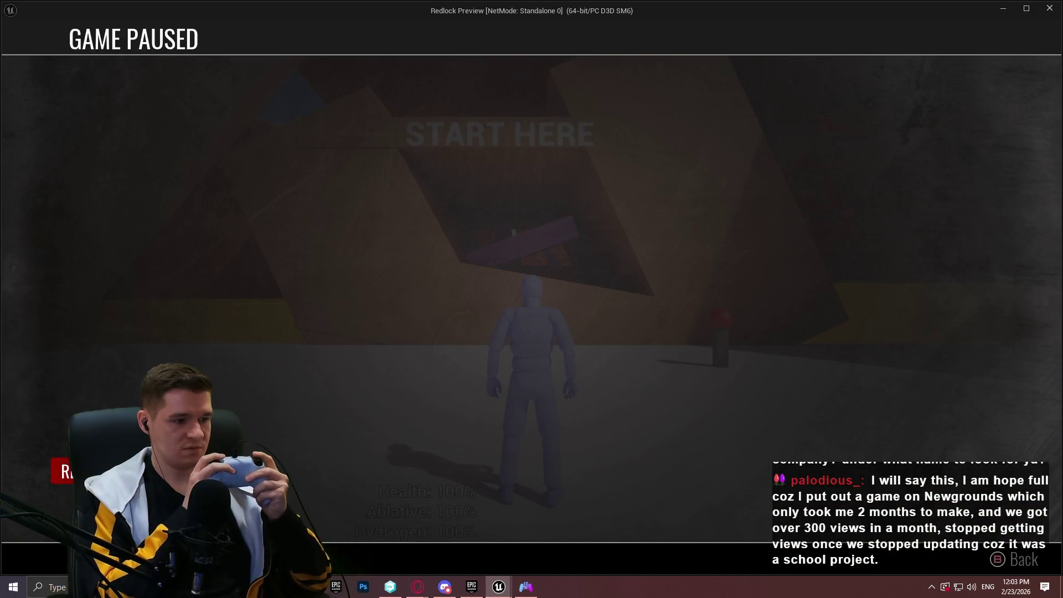
key(Return)
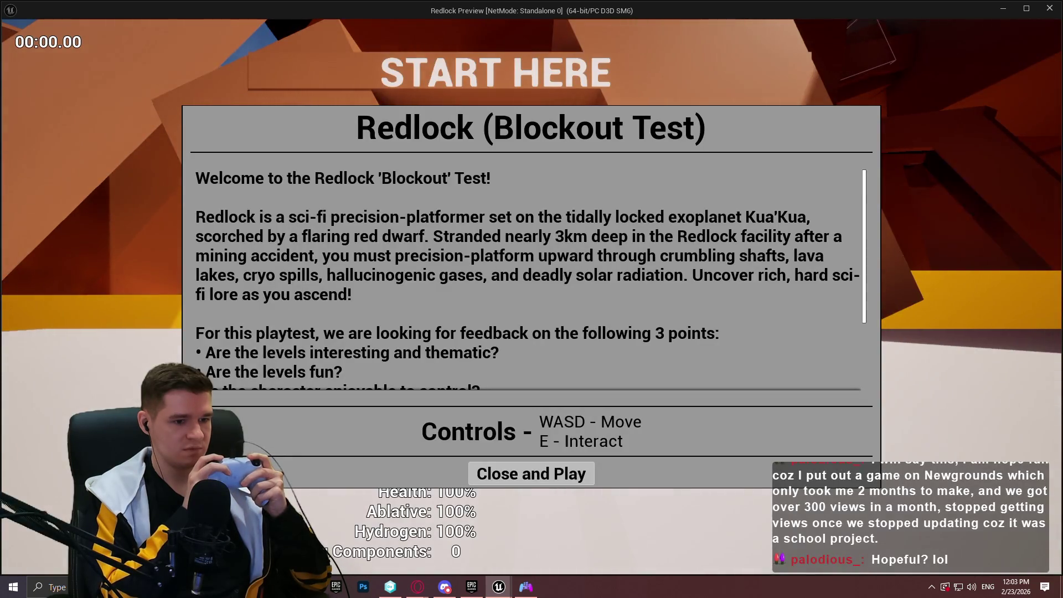
click(540, 475)
Open and dismiss the Quit Game confirmation several times, moving focus between NO and YES
key(Escape)
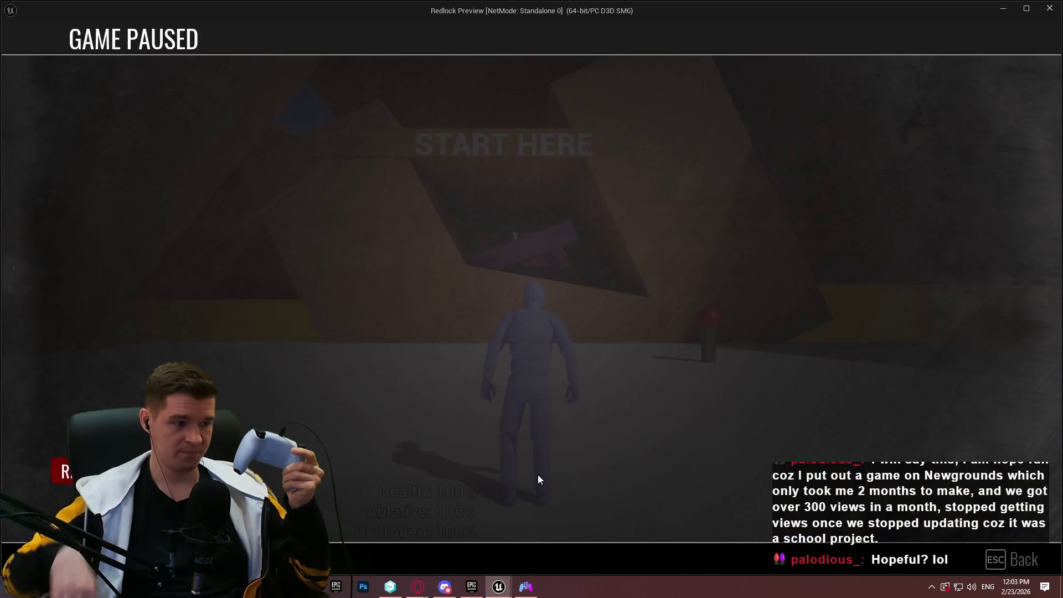
key(Escape)
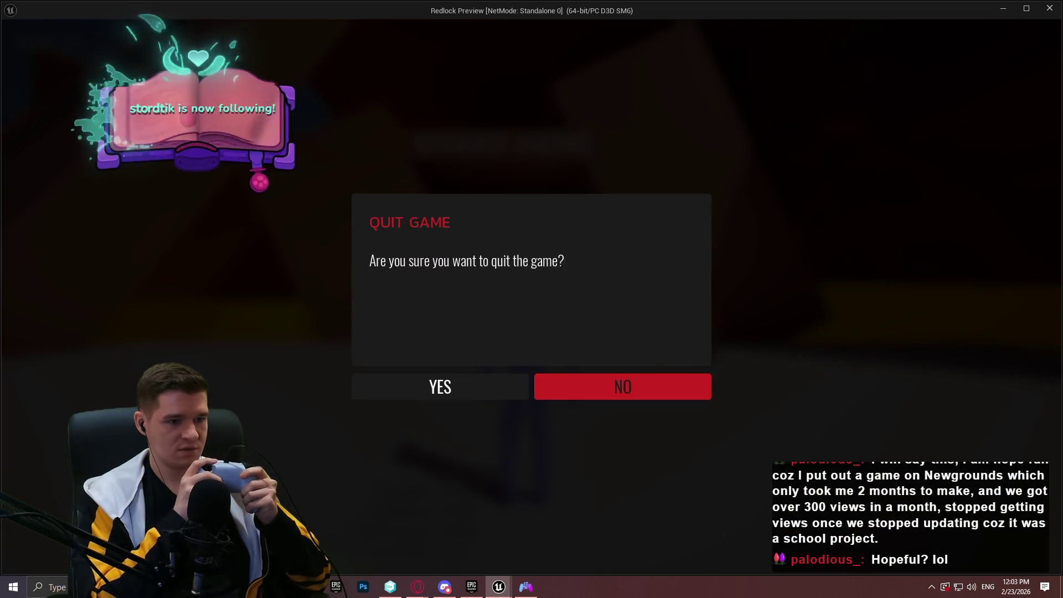
key(Escape)
key(Return)
key(Left)
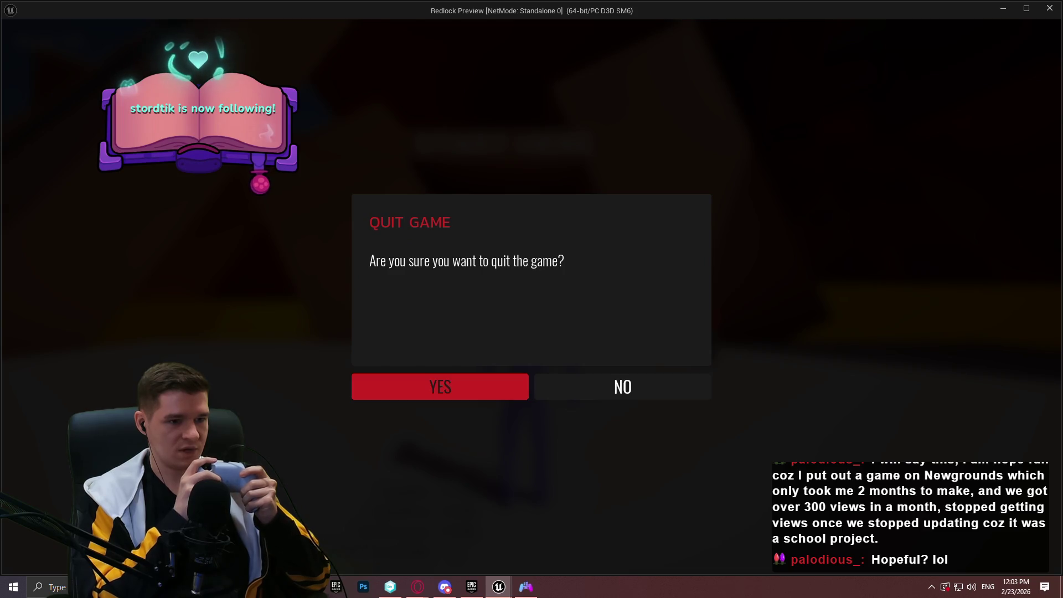
key(Right)
key(Escape)
key(Return)
Toggle focus between YES and NO repeatedly, then confirm YES to quit back to the editor
key(Left)
key(Right)
key(Left)
key(Right)
key(Left)
key(Right)
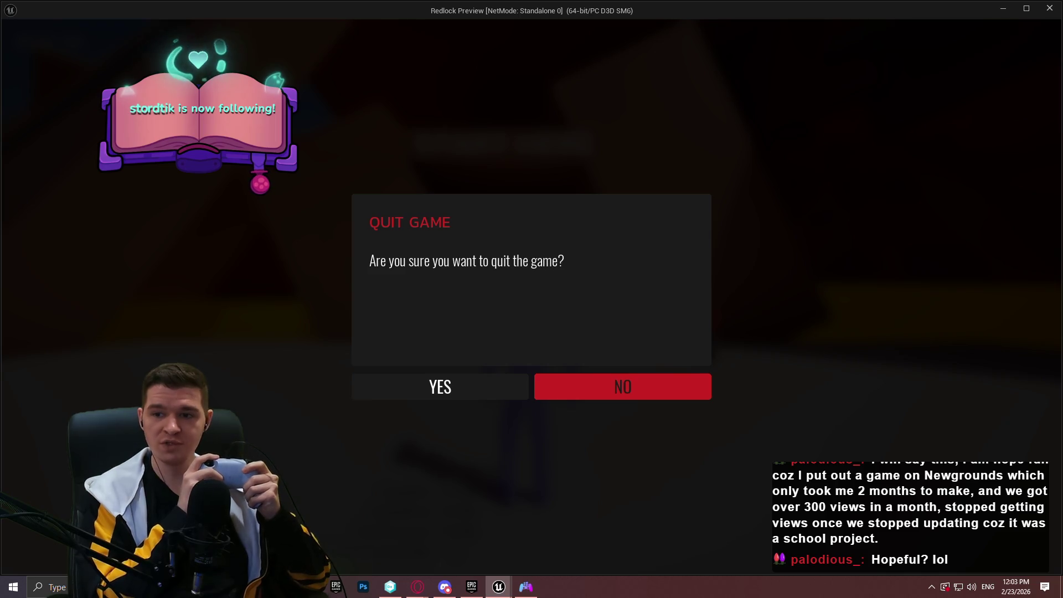
key(Left)
key(Right)
key(Left)
key(Right)
key(Left)
key(Right)
key(Left)
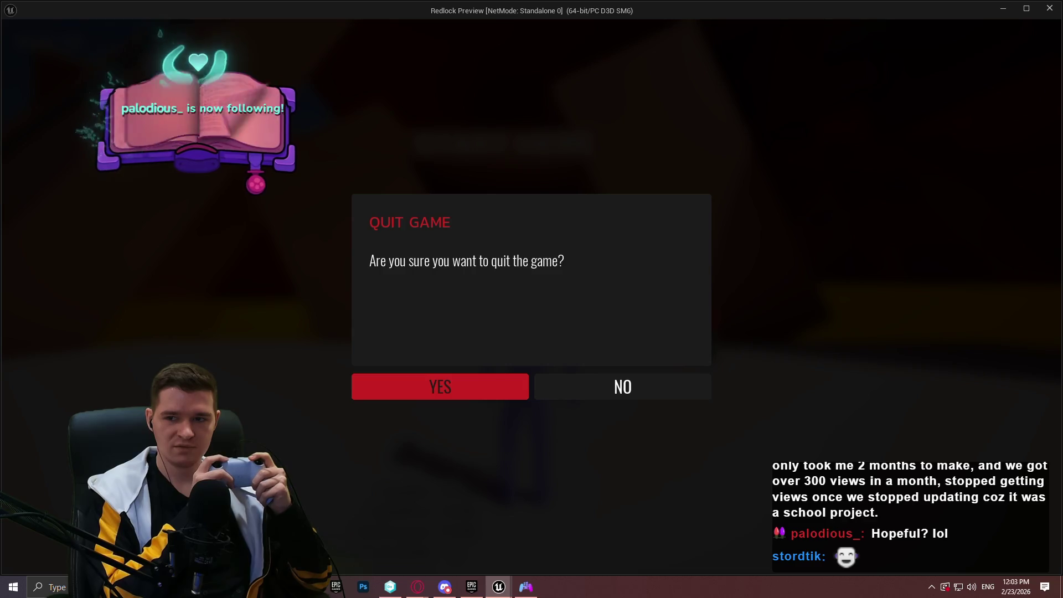
key(Right)
key(Left)
key(Right)
key(Left)
key(Return)
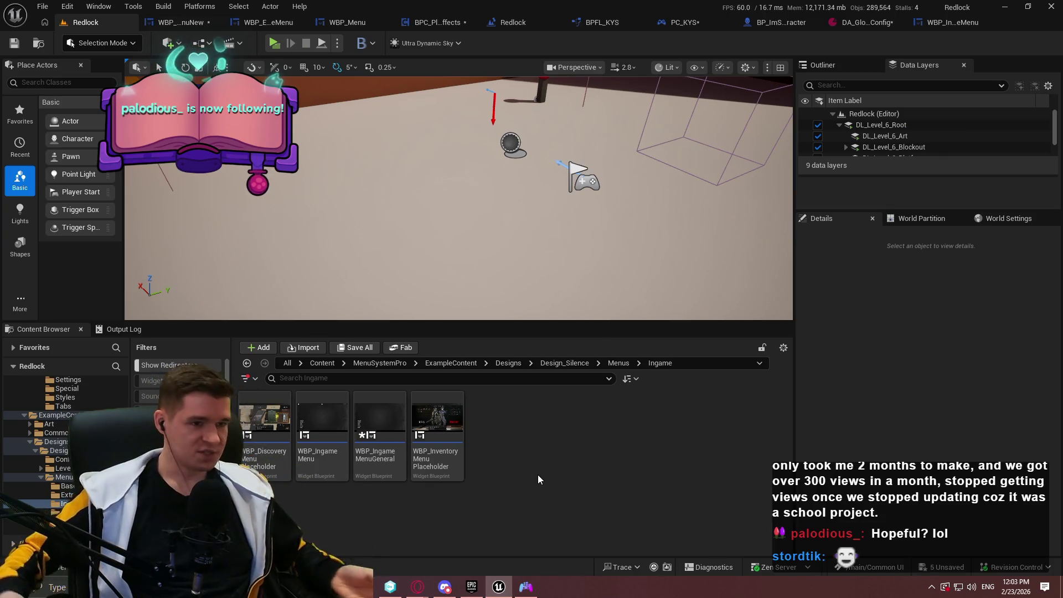
Return to the WBP_EscapeMenuNew event graph and zoom in on the On Activated comment
click(427, 22)
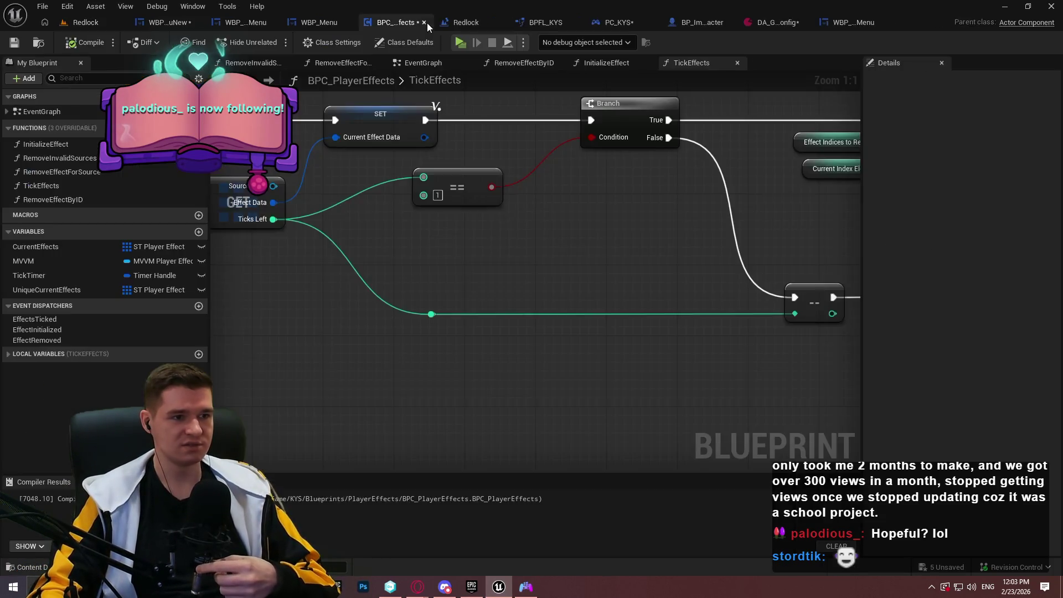
click(249, 22)
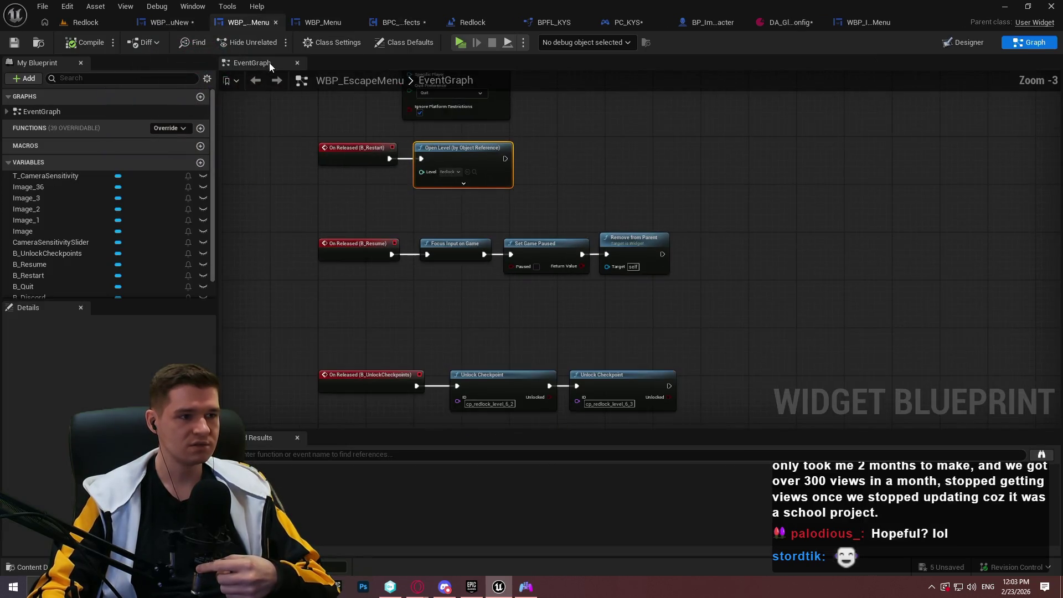
click(169, 22)
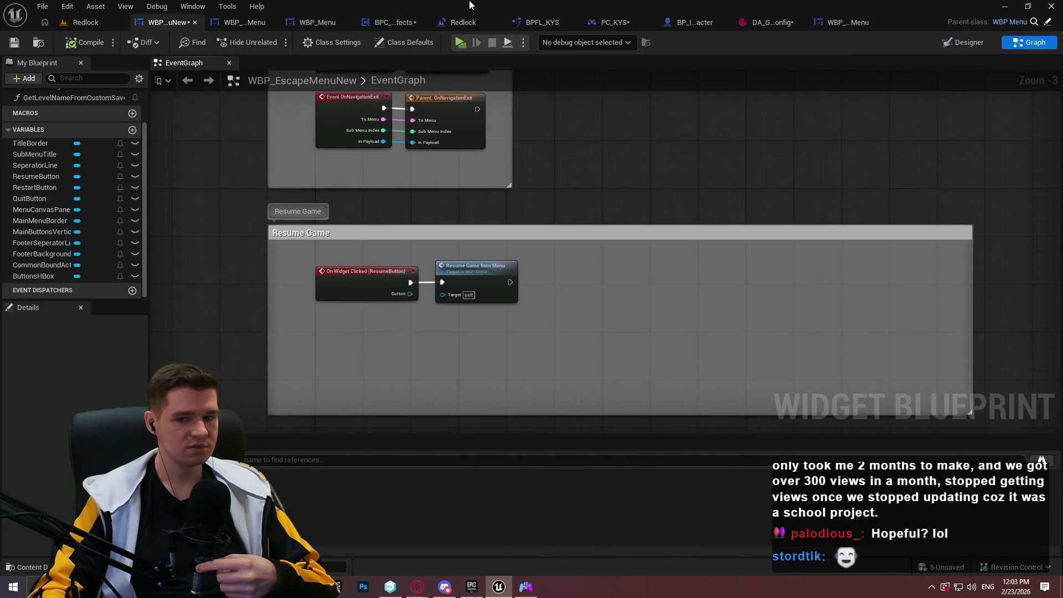
scroll(561, 237, down, 2)
drag(559, 390, 563, 386)
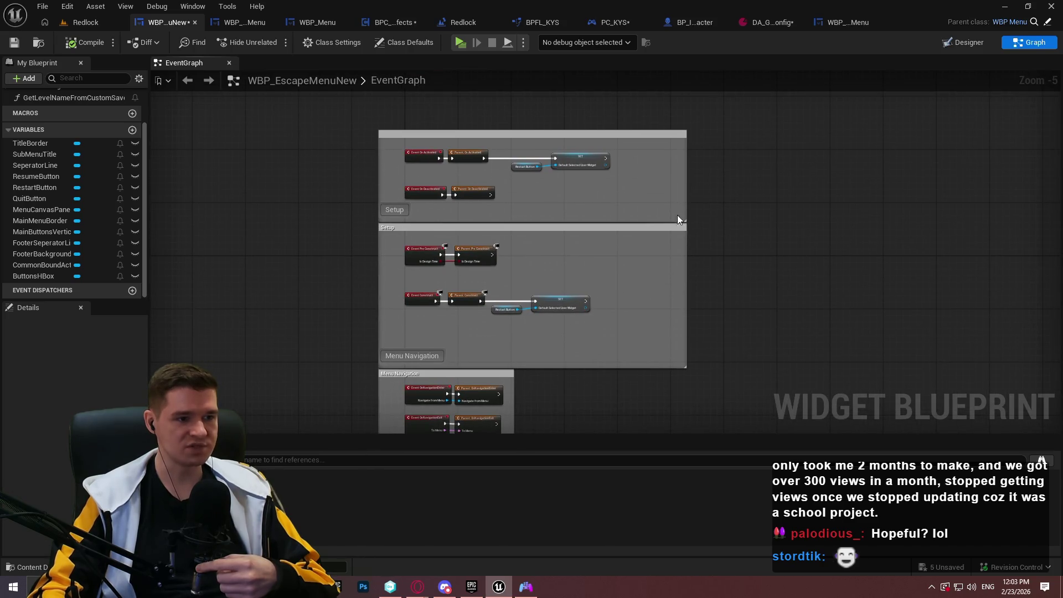
scroll(367, 118, up, 2)
scroll(546, 215, down, 1)
scroll(614, 219, up, 2)
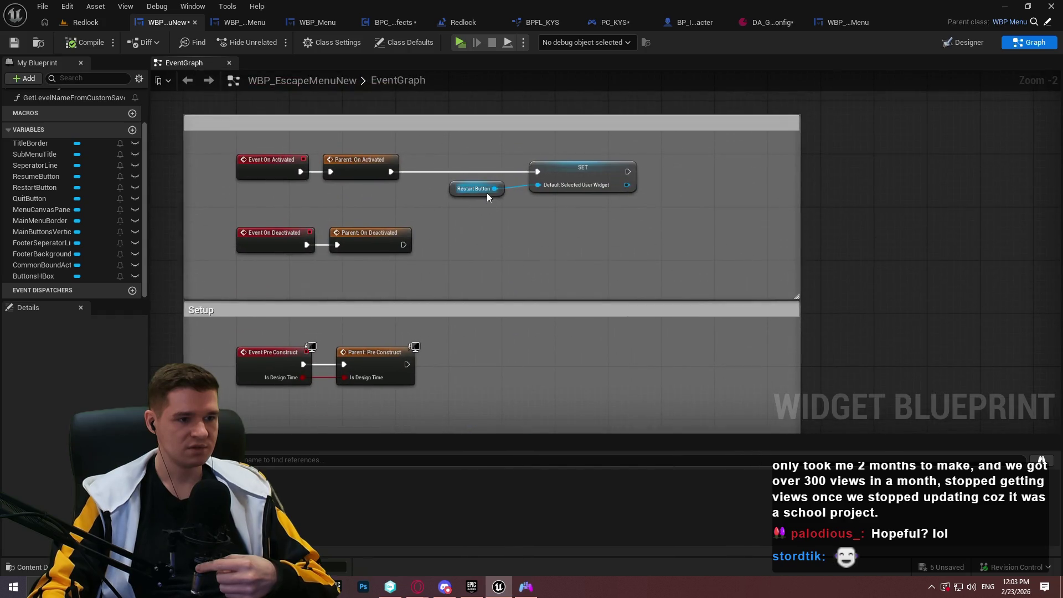
double_click(571, 169)
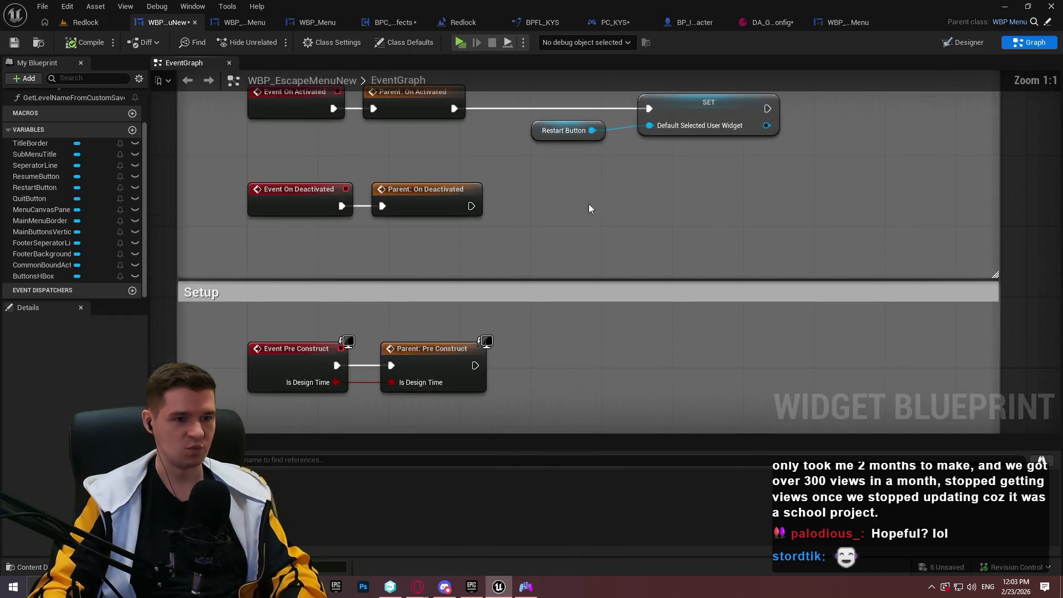
Check the Designer layout, then drag a ResumeButton variable into the graph
click(964, 42)
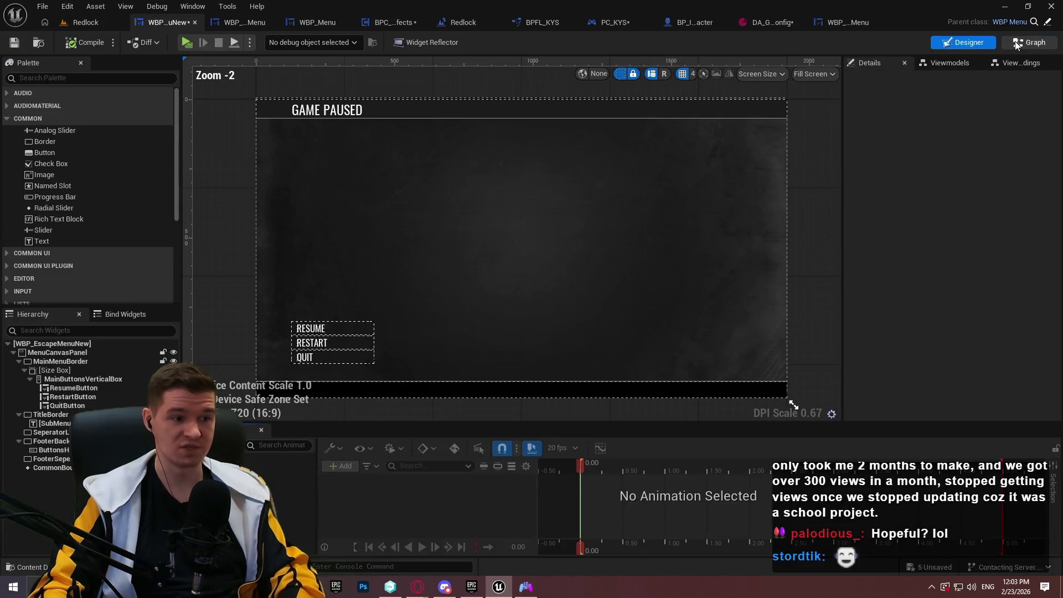
click(1030, 42)
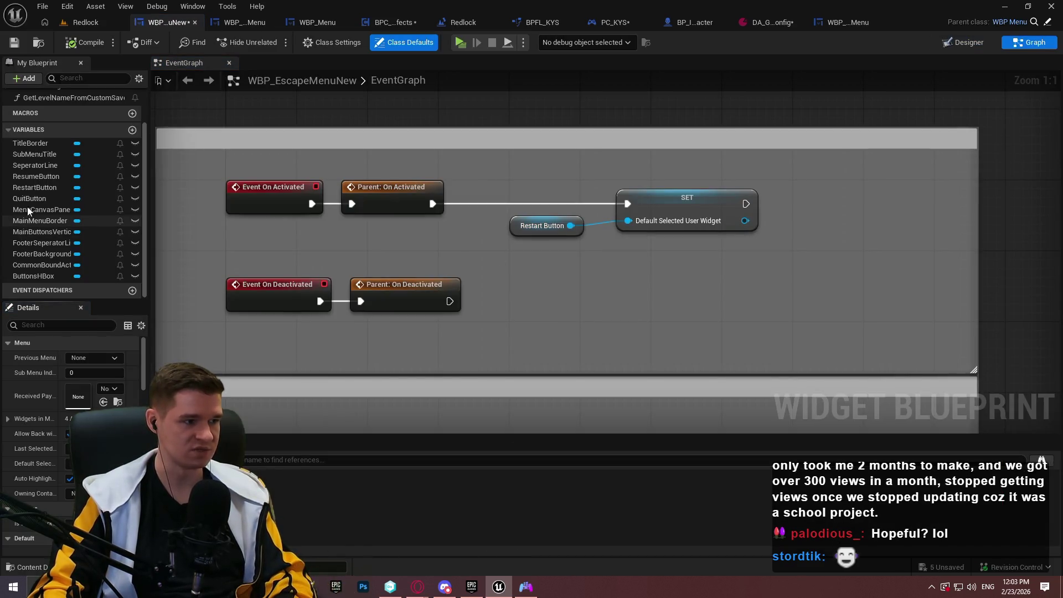
mouse_move(42, 175)
mouse_down()
mouse_move(654, 261)
mouse_move(506, 248)
mouse_move(628, 220)
mouse_up()
Wire a Resume Button getter into the On Activated SET and delete the Restart Button getter
click(558, 270)
click(541, 222)
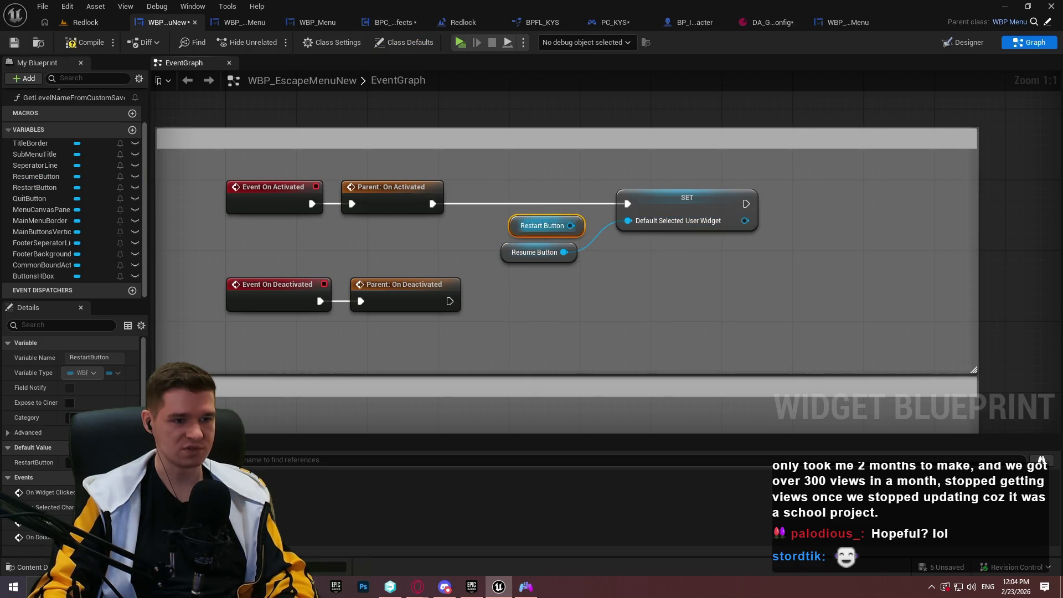
key(Delete)
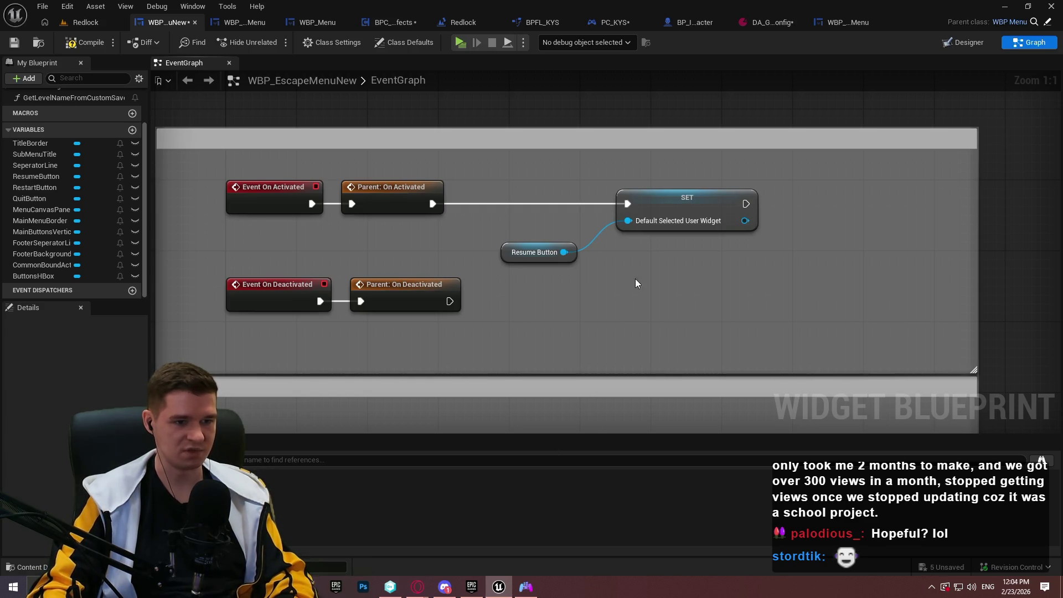
mouse_move(569, 255)
mouse_down()
mouse_move(596, 221)
mouse_move(596, 237)
mouse_up()
Replace the Event Construct SET's Restart Button getter with a Resume Button getter
mouse_move(594, 317)
mouse_down()
mouse_move(665, 351)
mouse_move(593, 167)
mouse_move(582, 307)
mouse_move(521, 204)
mouse_up()
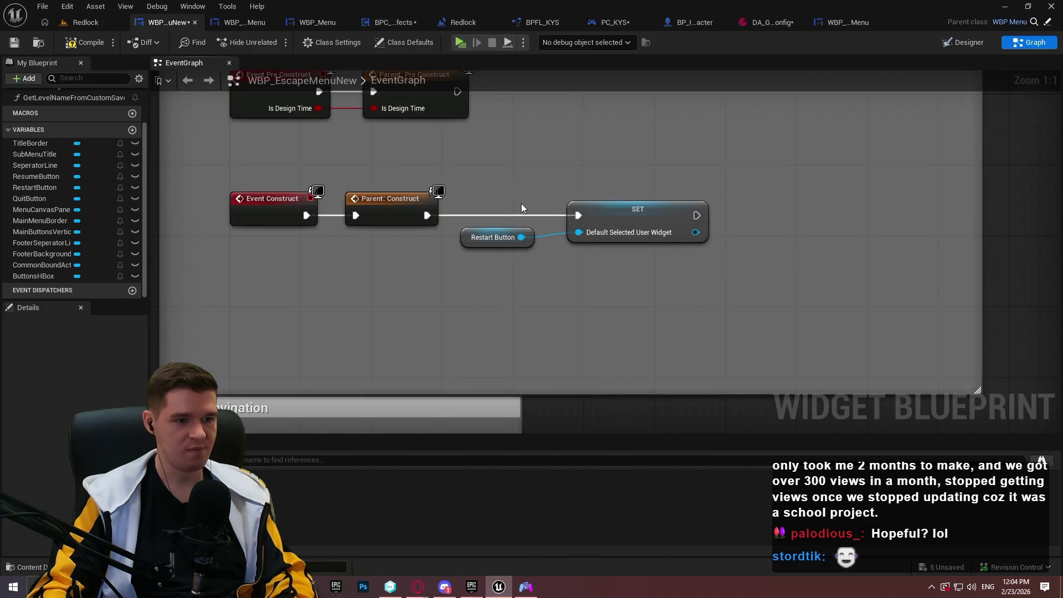
mouse_move(46, 179)
mouse_down()
mouse_move(693, 261)
mouse_move(578, 233)
mouse_up()
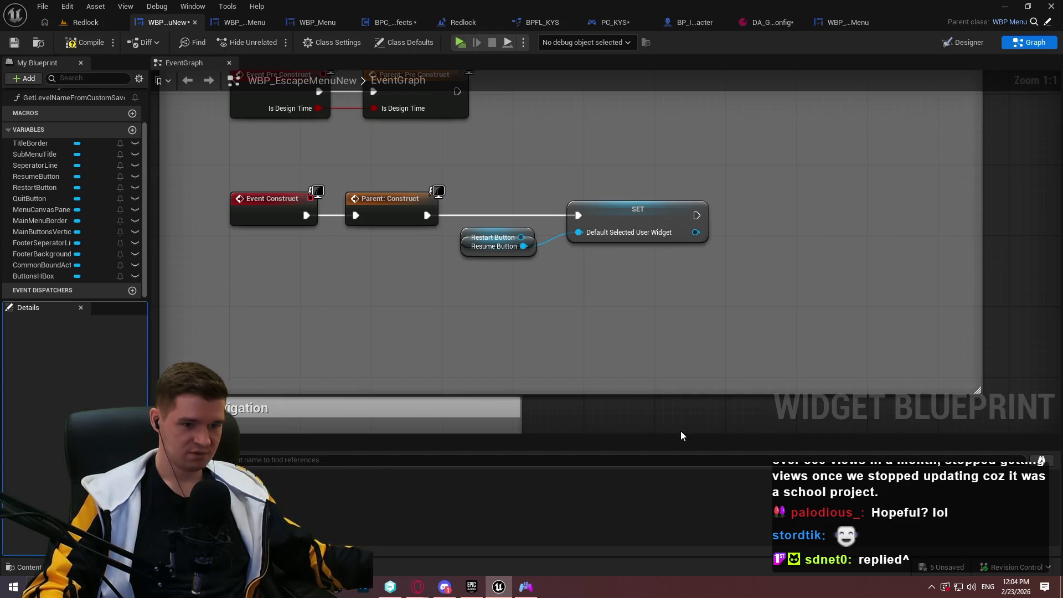
click(616, 390)
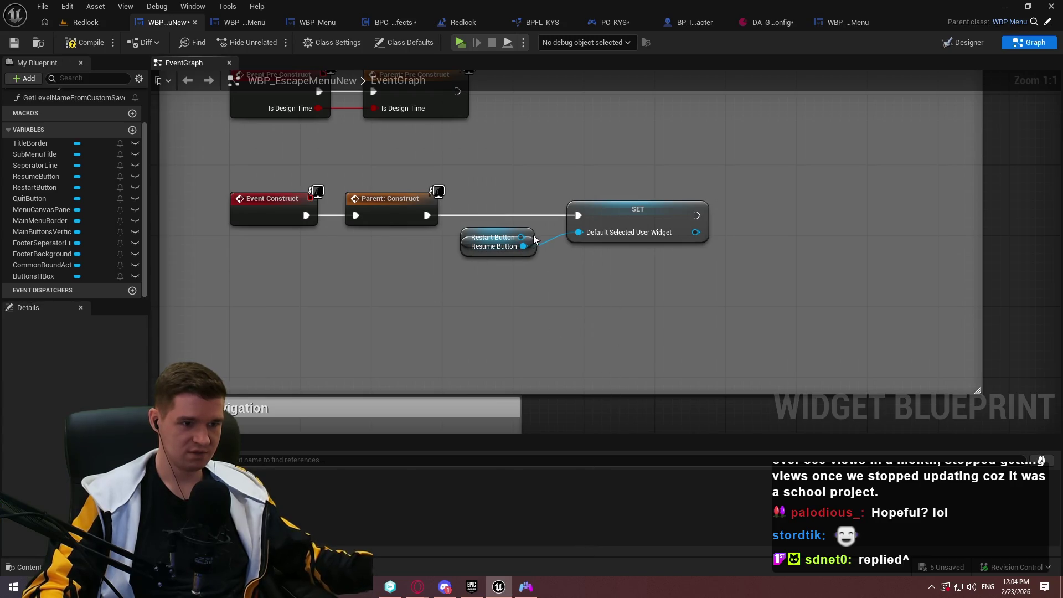
click(496, 230)
key(Delete)
drag(534, 246, 546, 244)
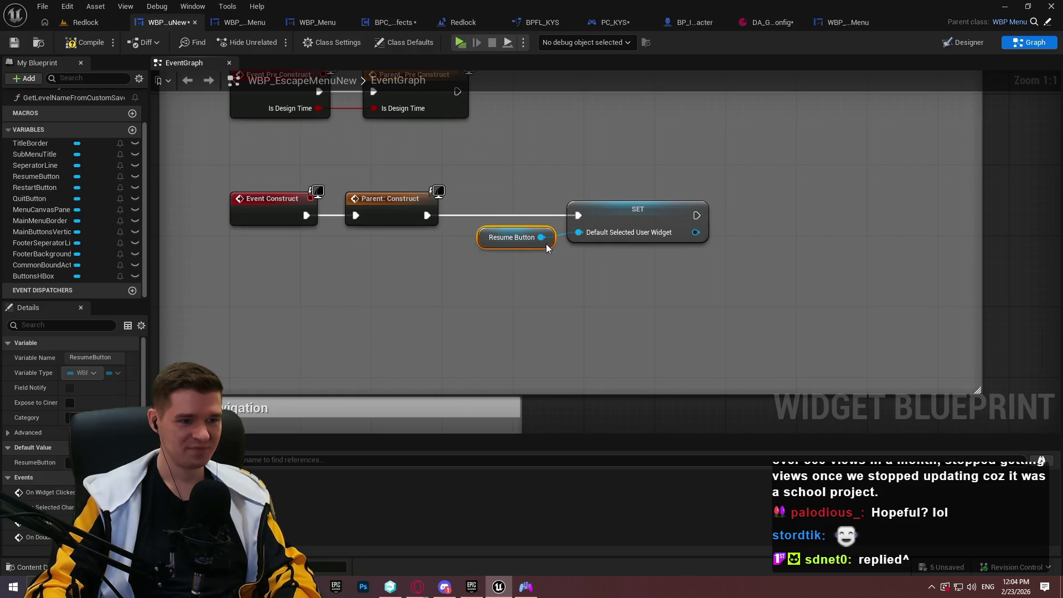
click(503, 314)
scroll(761, 241, down, 4)
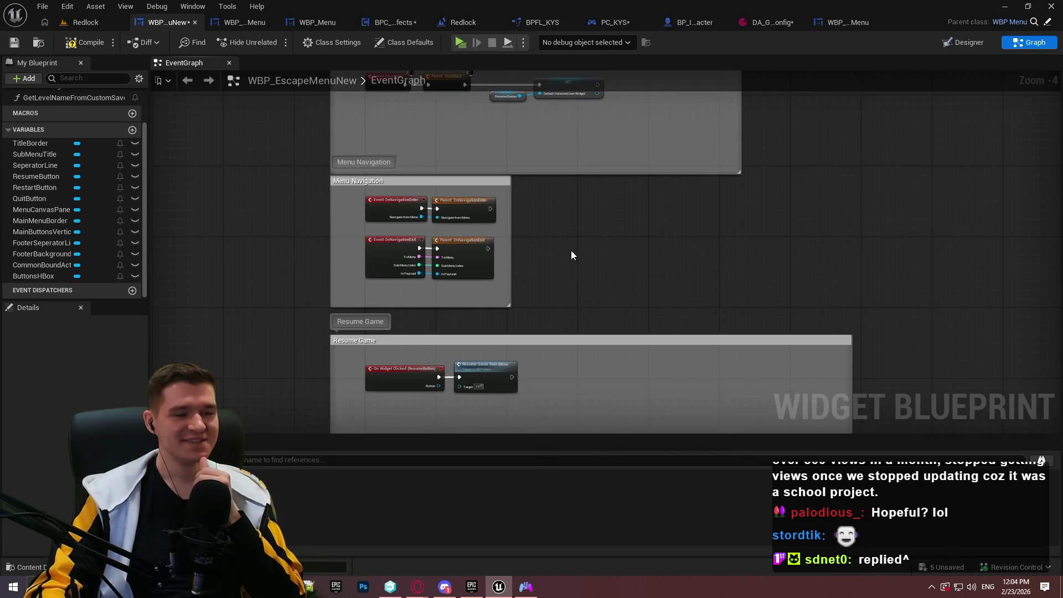
Shrink the Quit Game comment box around its QuitGameYes and QuitGameNo nodes
drag(571, 251, 601, 69)
scroll(582, 211, up, 1)
mouse_move(528, 206)
mouse_down()
mouse_move(601, 168)
mouse_move(547, 81)
mouse_move(573, 81)
mouse_move(576, 197)
mouse_up()
mouse_move(586, 402)
mouse_down()
mouse_move(596, 167)
mouse_move(566, 381)
mouse_move(606, 148)
mouse_move(581, 238)
mouse_up()
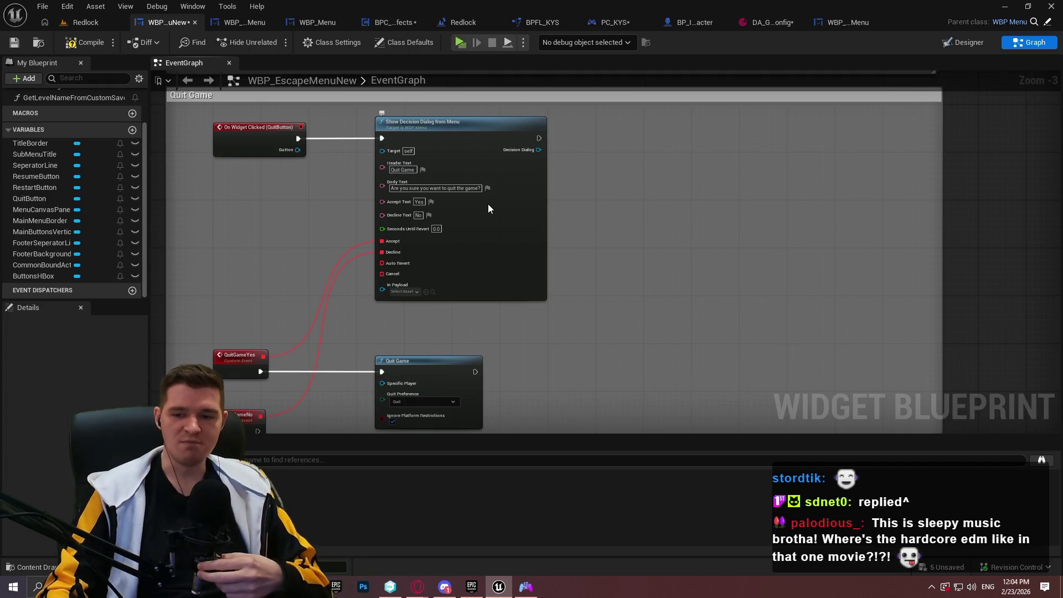
scroll(822, 302, down, 1)
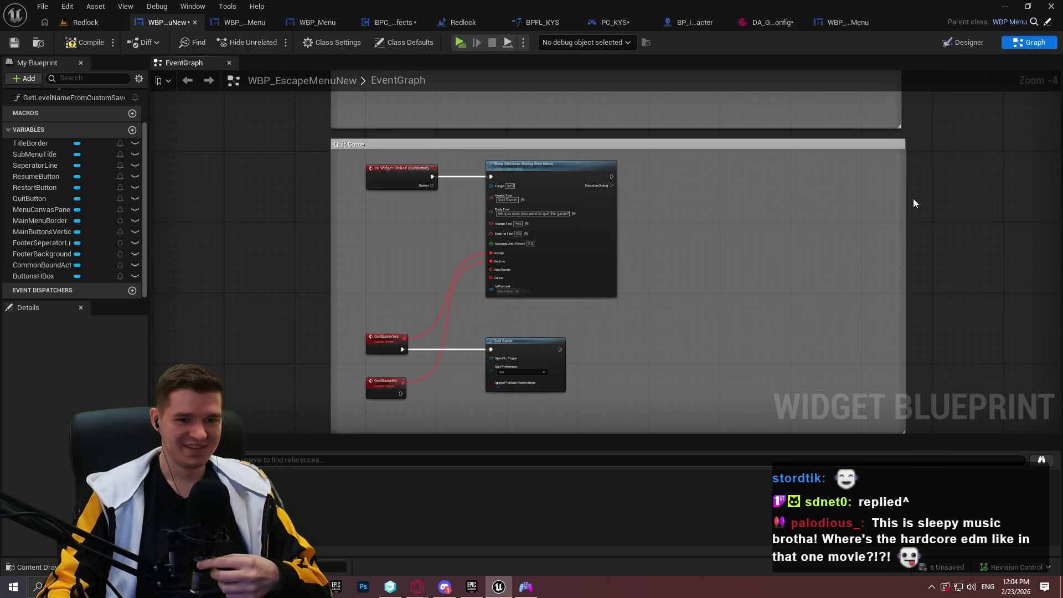
mouse_move(906, 138)
mouse_down()
mouse_move(893, 164)
mouse_move(900, 151)
mouse_move(653, 147)
mouse_up()
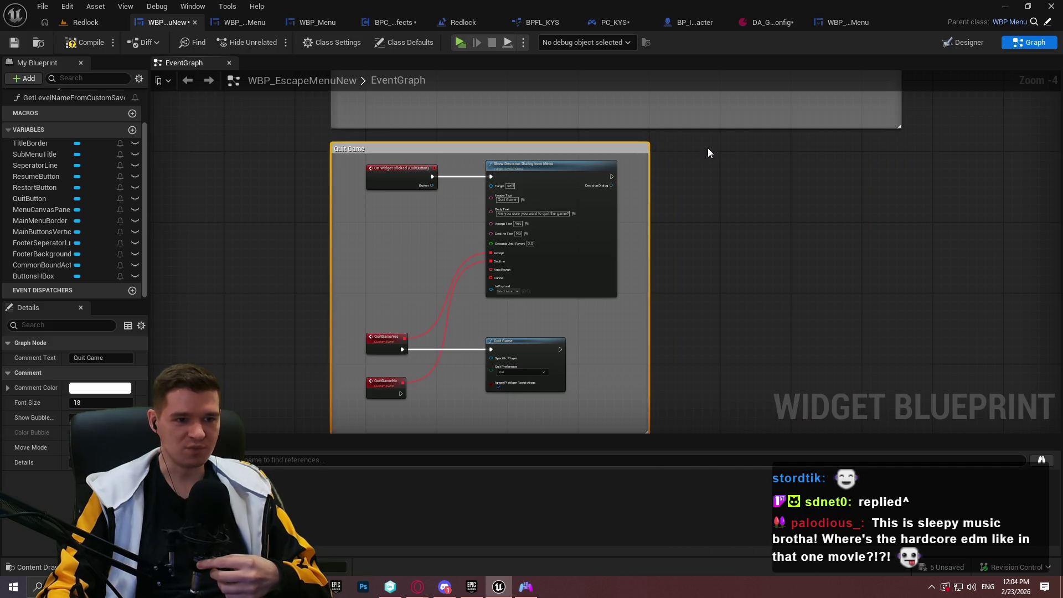
Tighten the Restart Button, Resume Game, Setup and On Activated comment boxes, then save
scroll(886, 170, up, 3)
mouse_move(847, 194)
mouse_down()
mouse_move(506, 191)
mouse_move(517, 191)
mouse_up()
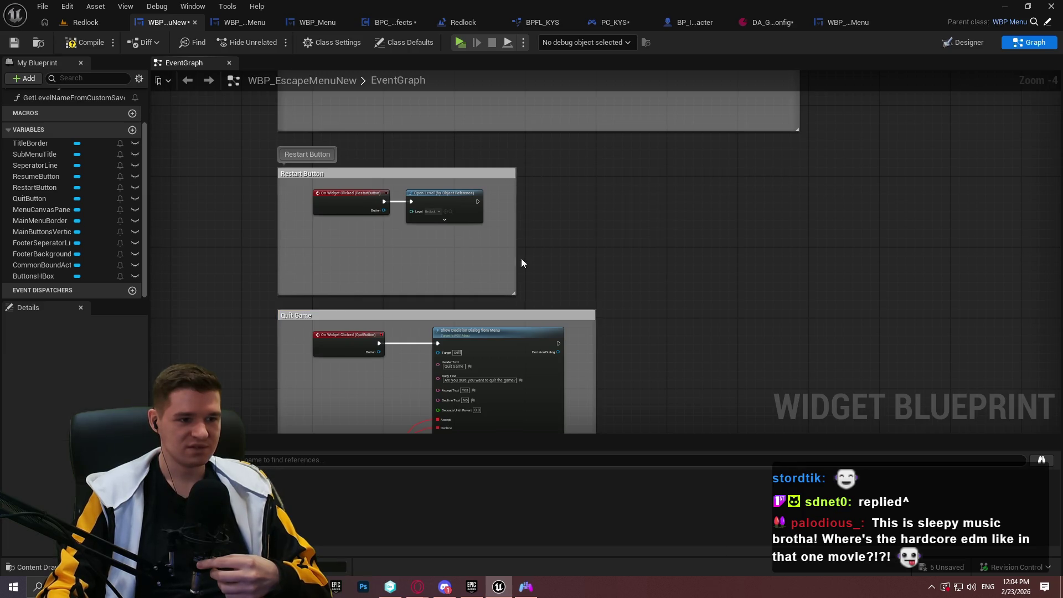
drag(460, 296, 453, 245)
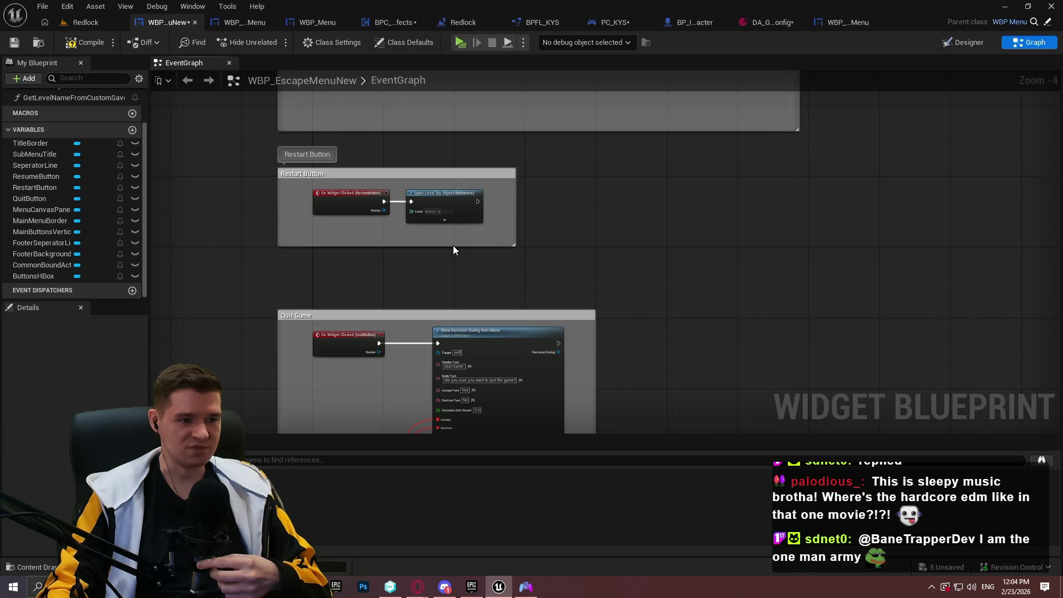
scroll(763, 350, up, 3)
mouse_move(805, 318)
mouse_down()
mouse_move(552, 227)
mouse_move(530, 249)
mouse_up()
scroll(749, 373, up, 3)
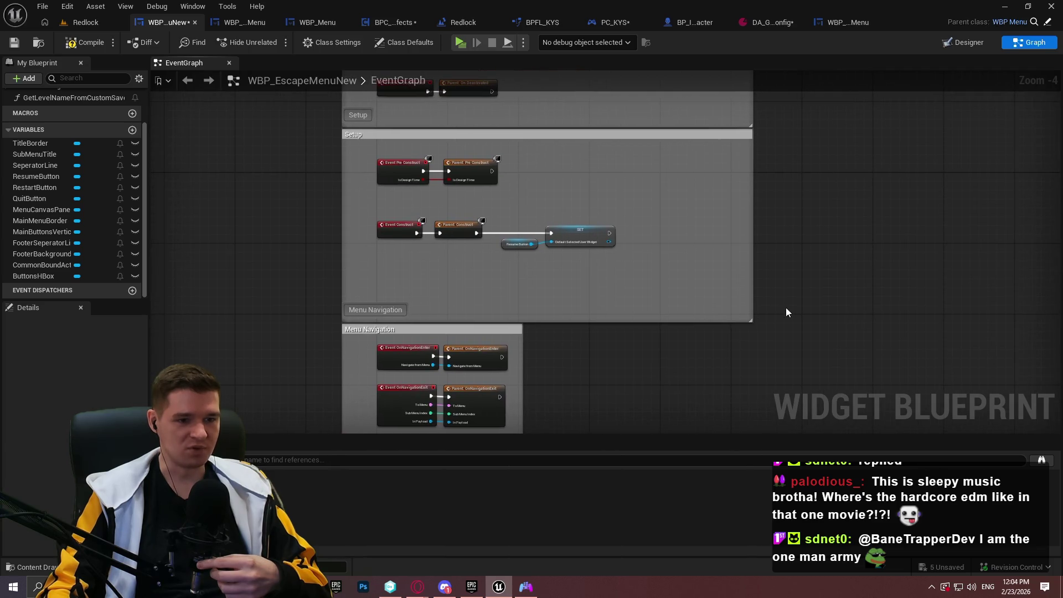
mouse_move(752, 325)
mouse_down()
mouse_move(646, 271)
mouse_move(659, 268)
mouse_up()
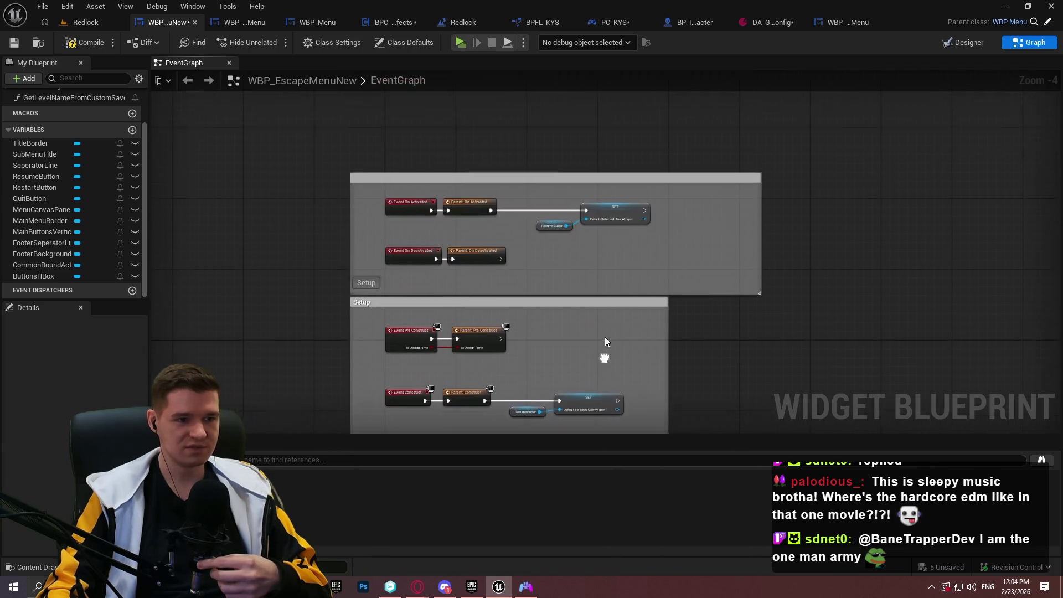
mouse_move(759, 301)
mouse_down()
mouse_move(732, 285)
mouse_move(690, 284)
mouse_up()
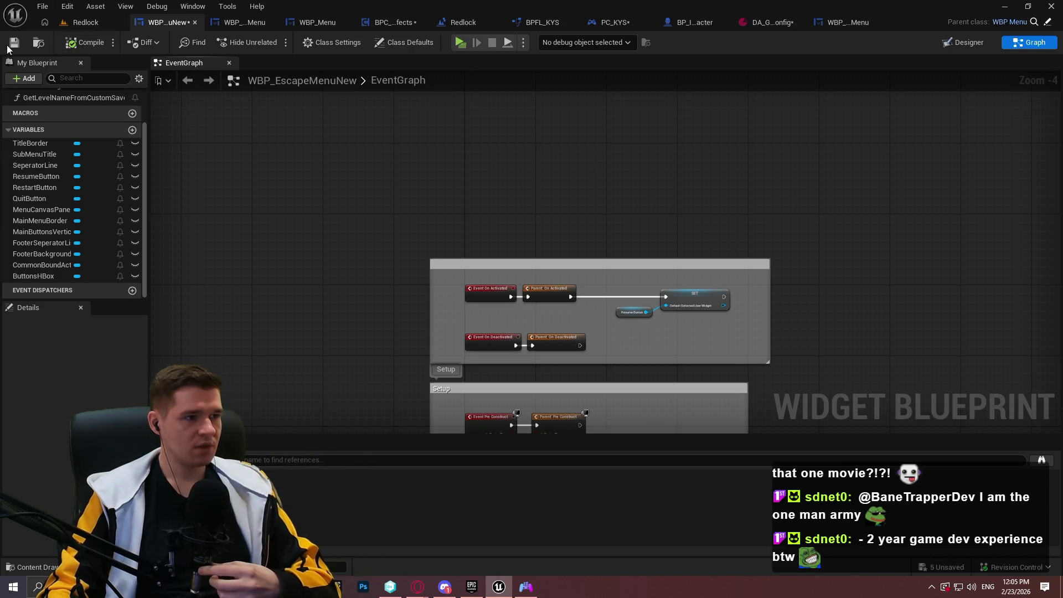
key(ctrl+s)
Select the QuitGameYes and Quit Game nodes together and nudge them up slightly
mouse_move(569, 183)
mouse_down()
mouse_move(658, 207)
mouse_move(562, 315)
mouse_move(702, 278)
mouse_up()
scroll(702, 278, down, 3)
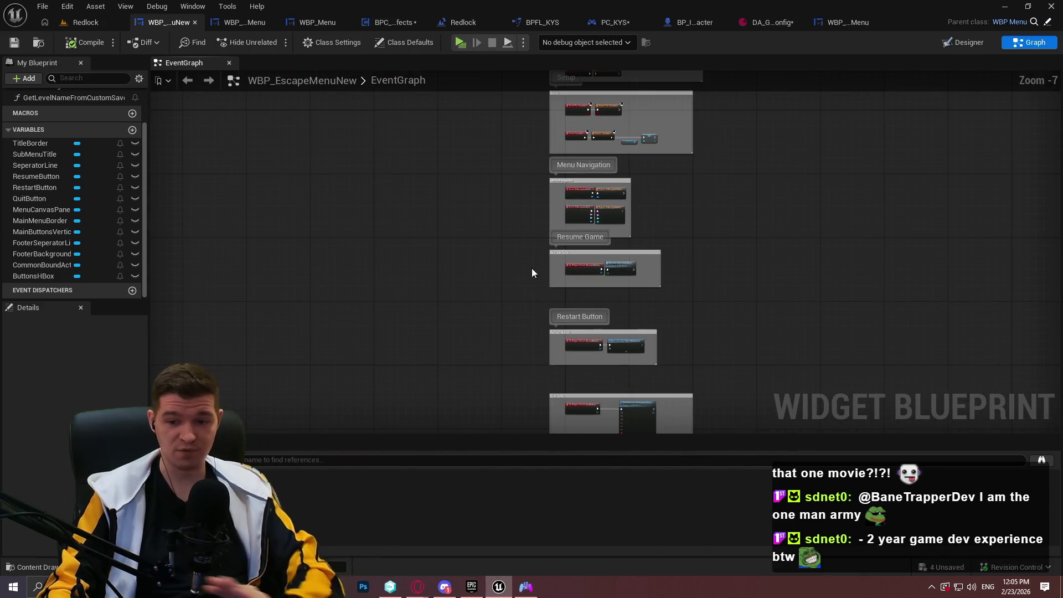
drag(812, 282, 691, 122)
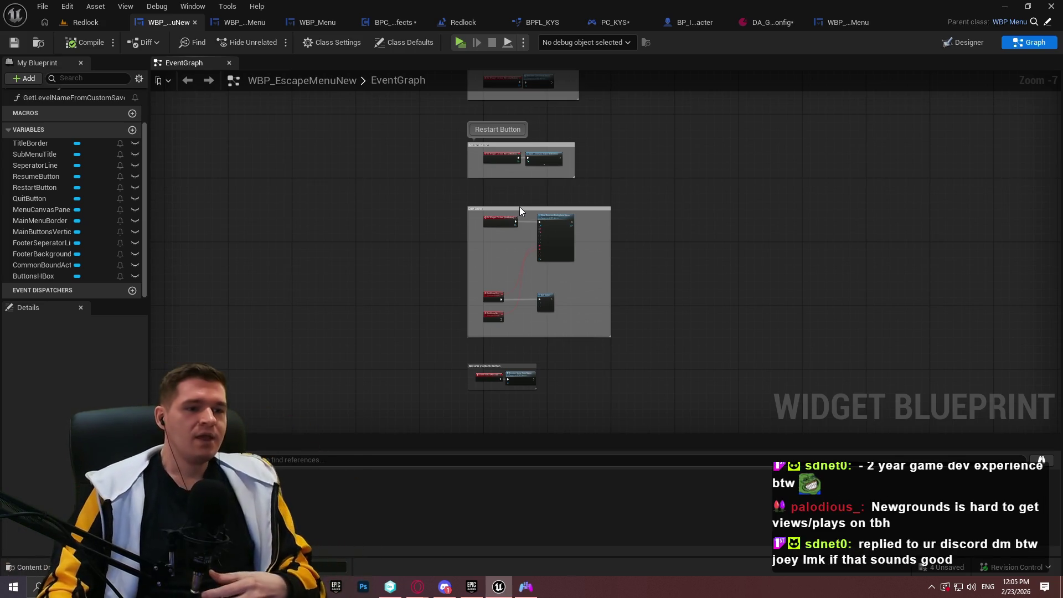
scroll(648, 257, up, 3)
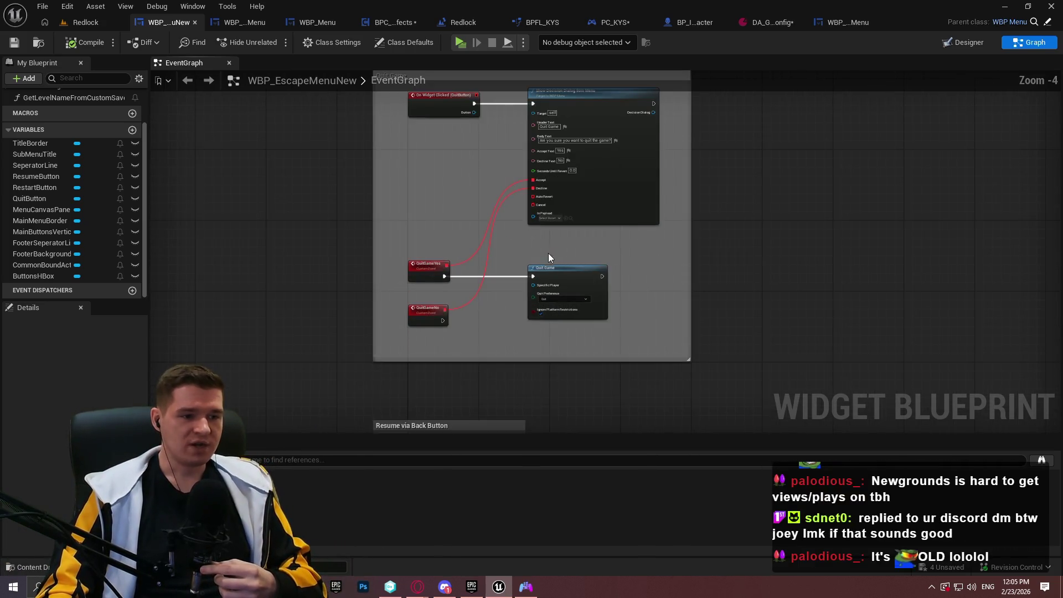
scroll(497, 338, up, 4)
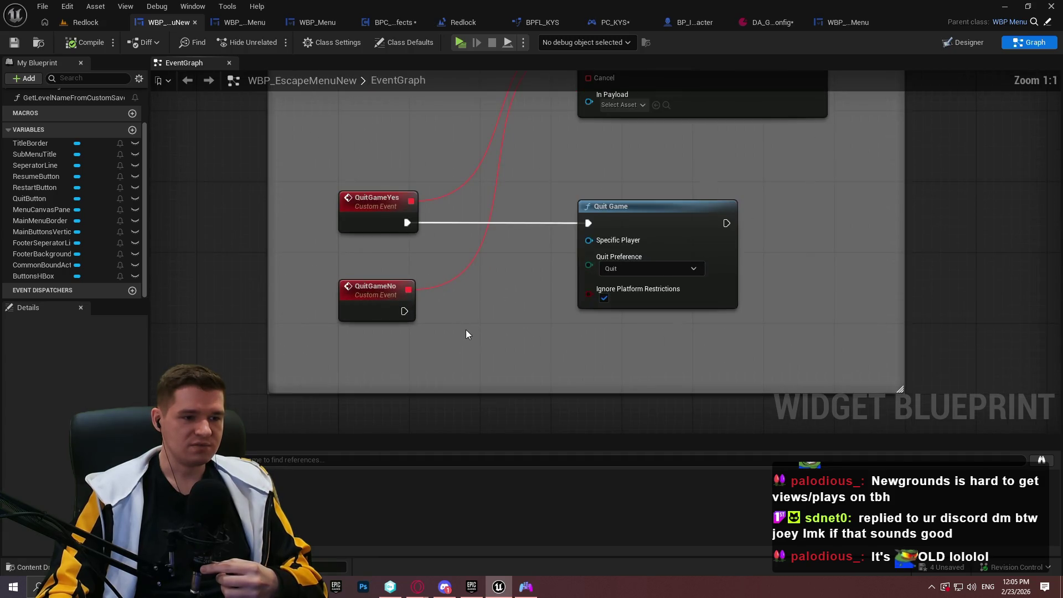
drag(467, 335, 459, 362)
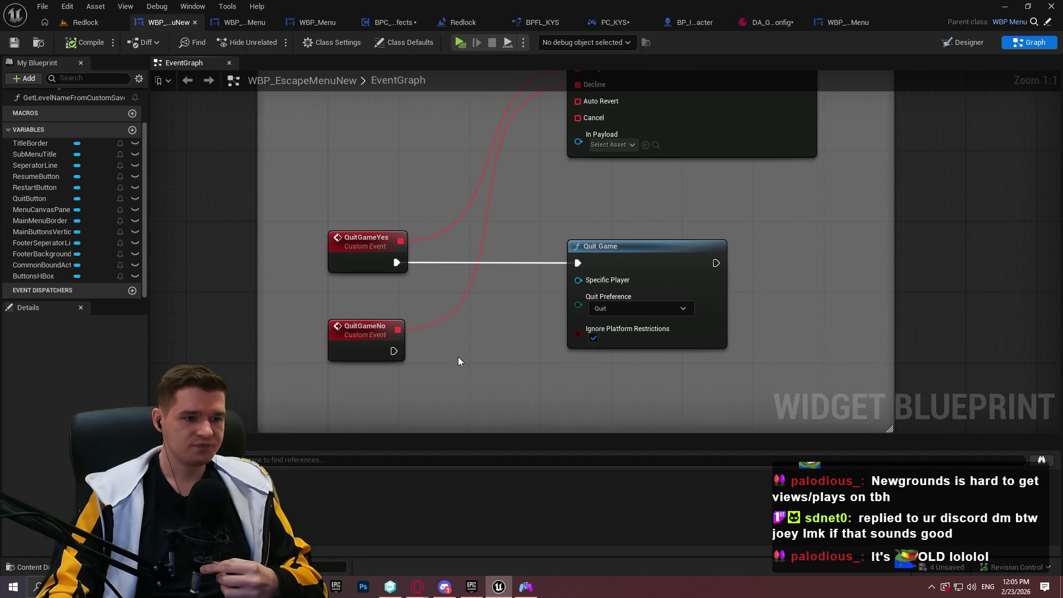
scroll(506, 326, down, 1)
drag(506, 326, 501, 258)
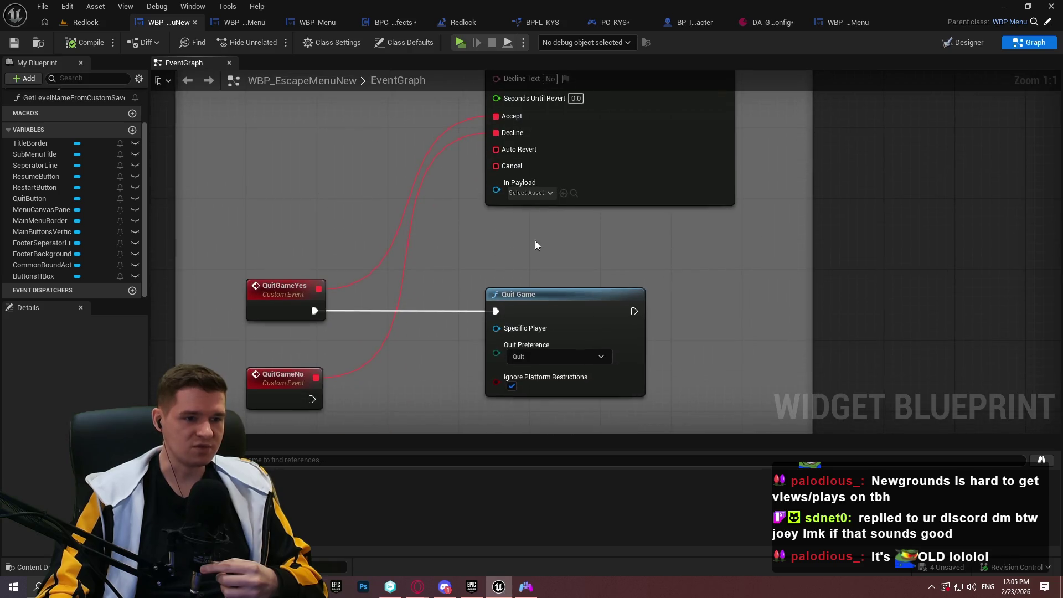
scroll(529, 251, up, 1)
drag(742, 252, 264, 221)
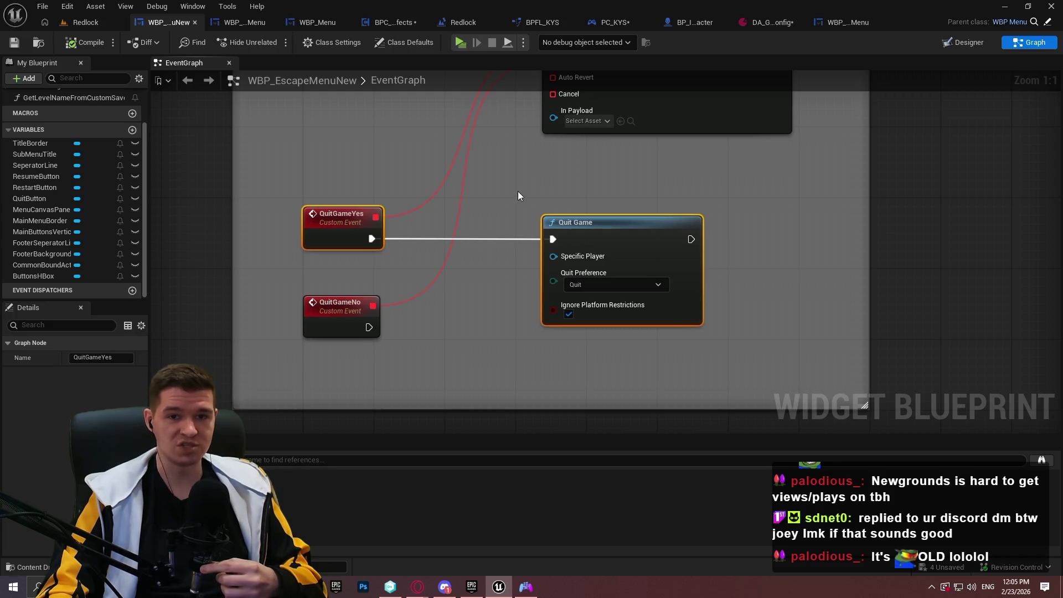
click(555, 188)
click(675, 233)
shift+click(351, 227)
drag(351, 227, 351, 204)
Extend the Quit Game comment box downward and save the escape menu blueprint
click(367, 260)
click(339, 349)
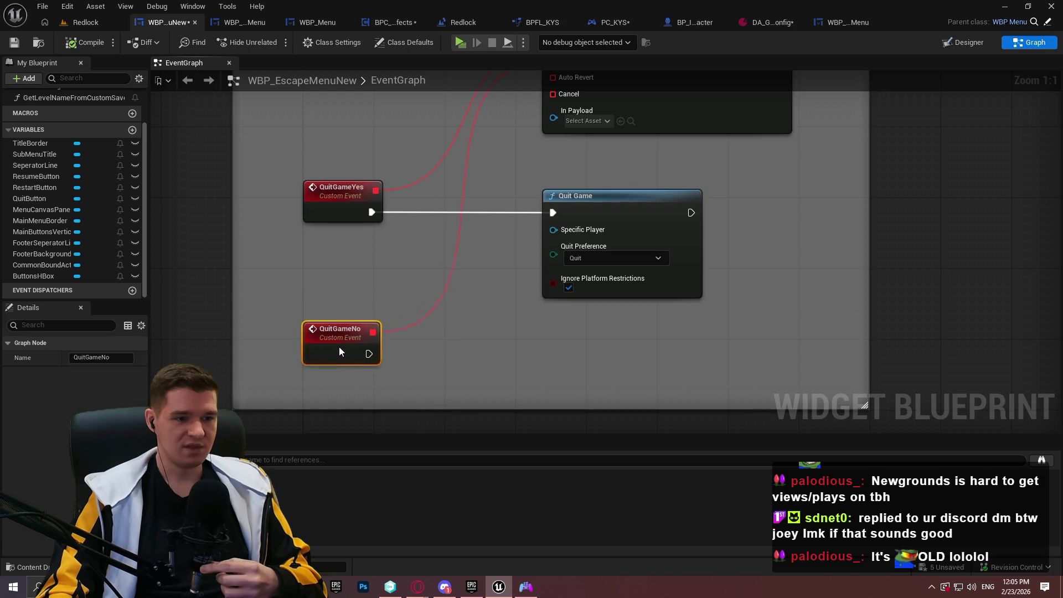
scroll(338, 355, down, 5)
click(518, 178)
drag(495, 221, 492, 278)
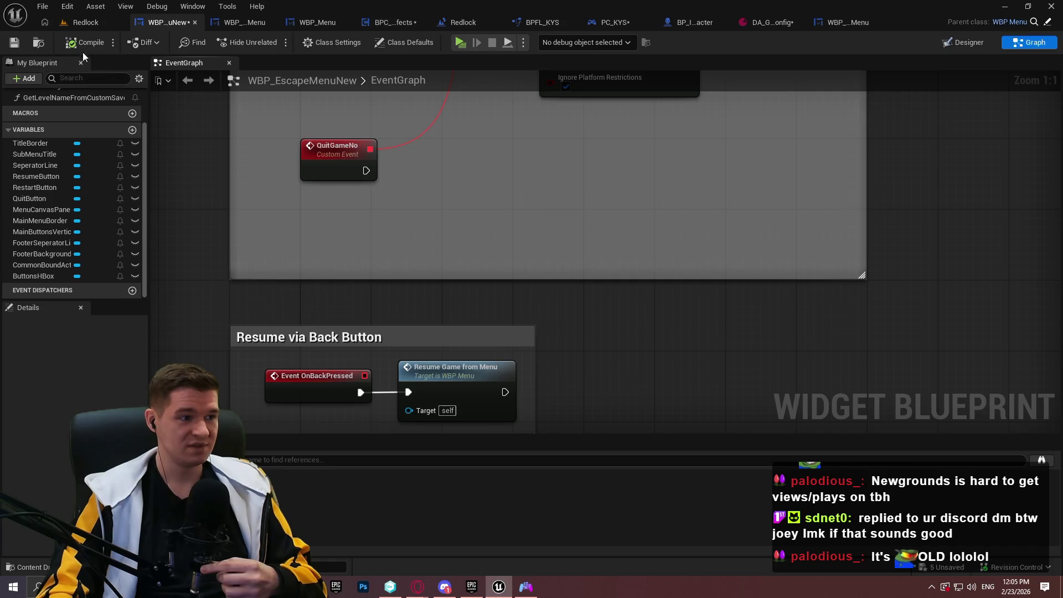
click(14, 42)
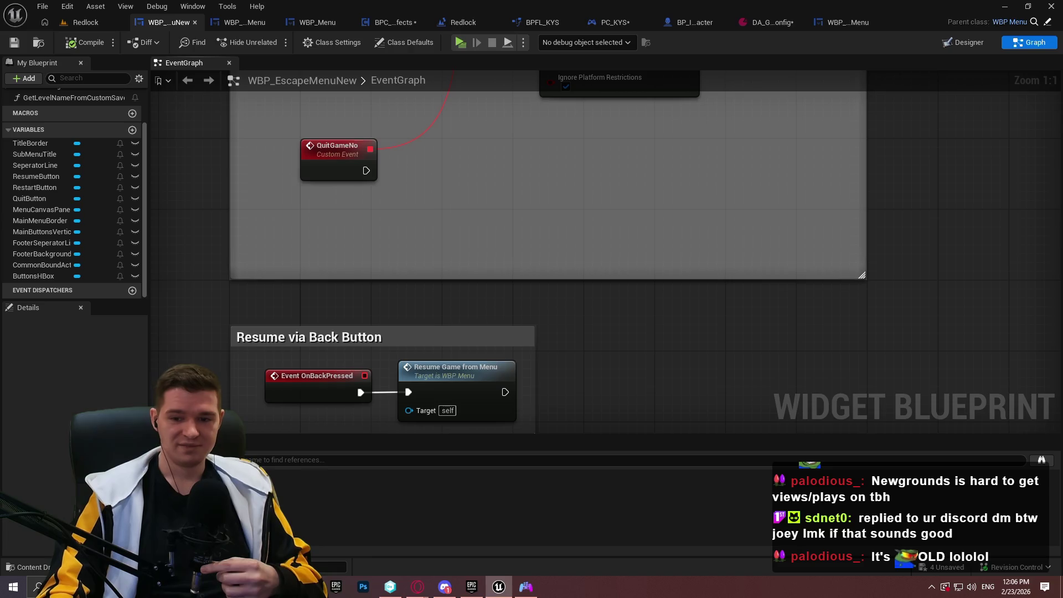
mouse_move(521, 168)
mouse_down()
mouse_move(531, 268)
mouse_move(509, 282)
mouse_up()
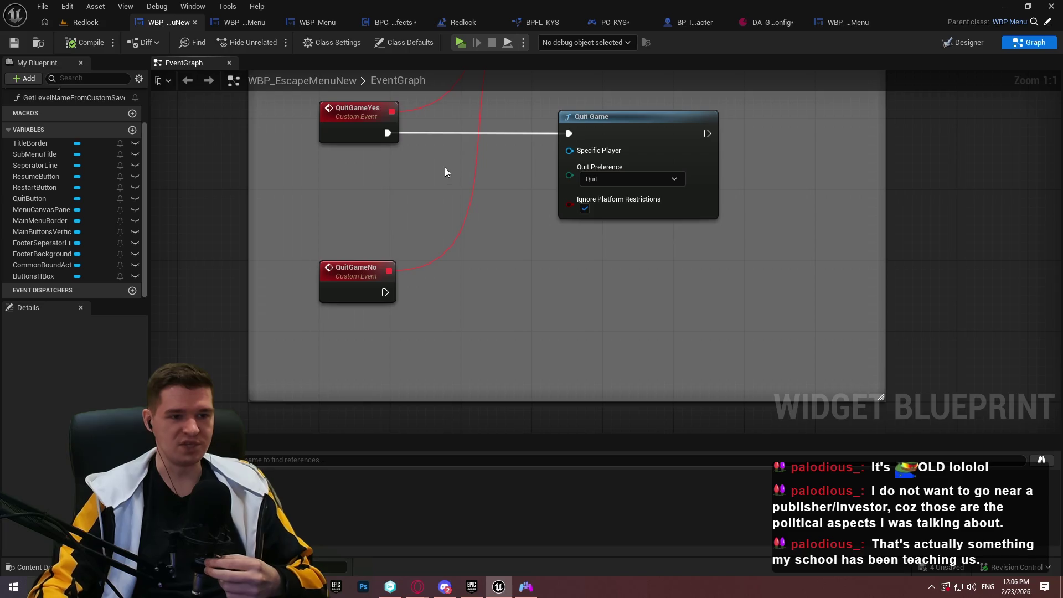
scroll(536, 268, down, 2)
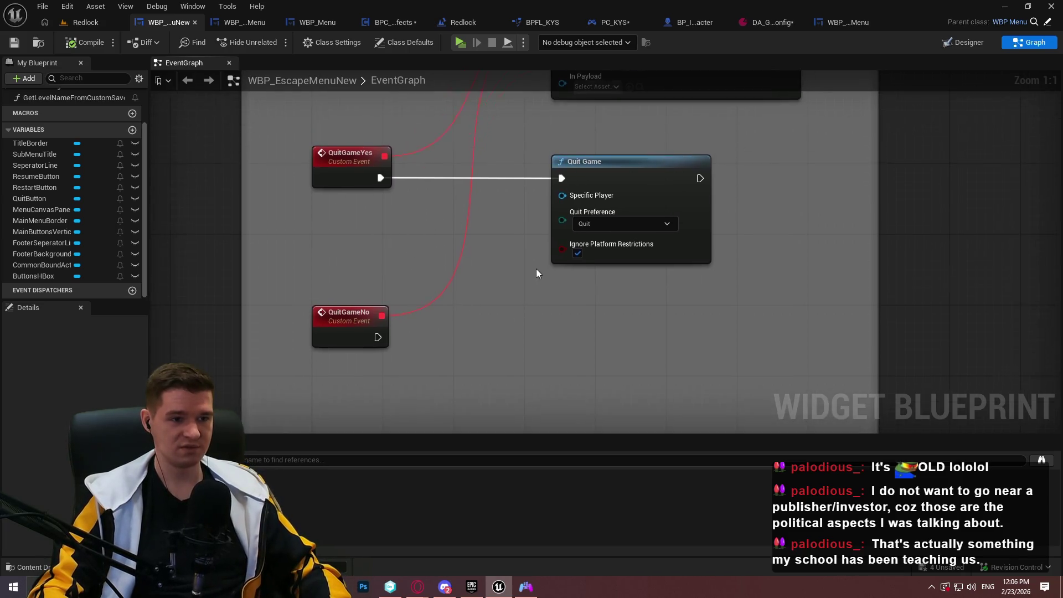
Move the QuitGameNo node slightly down and save WBP_EscapeMenuNew
mouse_move(553, 244)
mouse_down()
mouse_move(486, 268)
mouse_move(490, 165)
mouse_up()
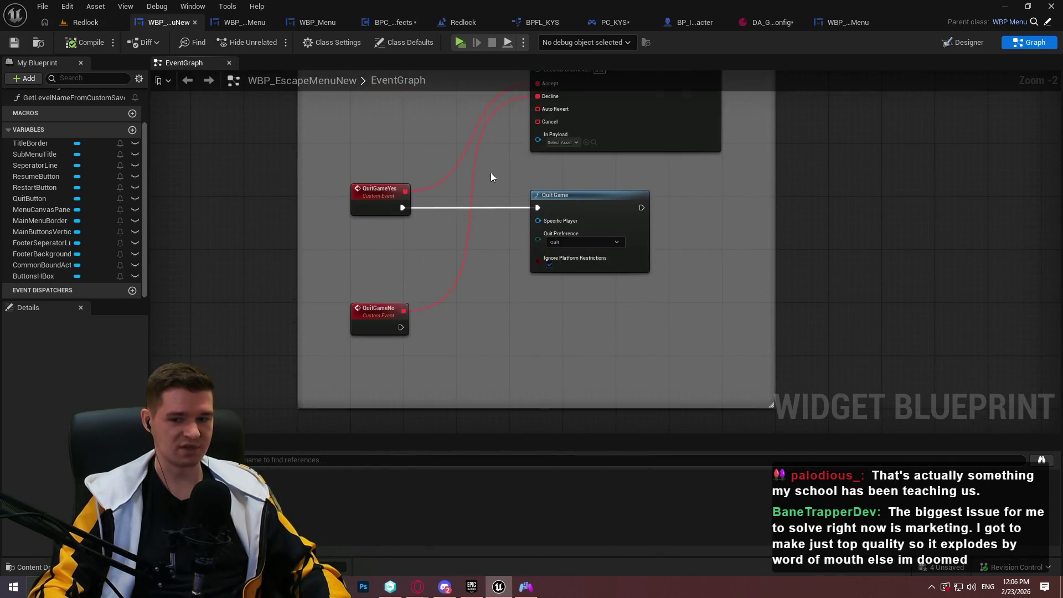
mouse_move(666, 247)
mouse_down()
mouse_move(367, 189)
mouse_move(391, 176)
mouse_up()
scroll(367, 190, up, 2)
drag(400, 356, 397, 379)
click(14, 43)
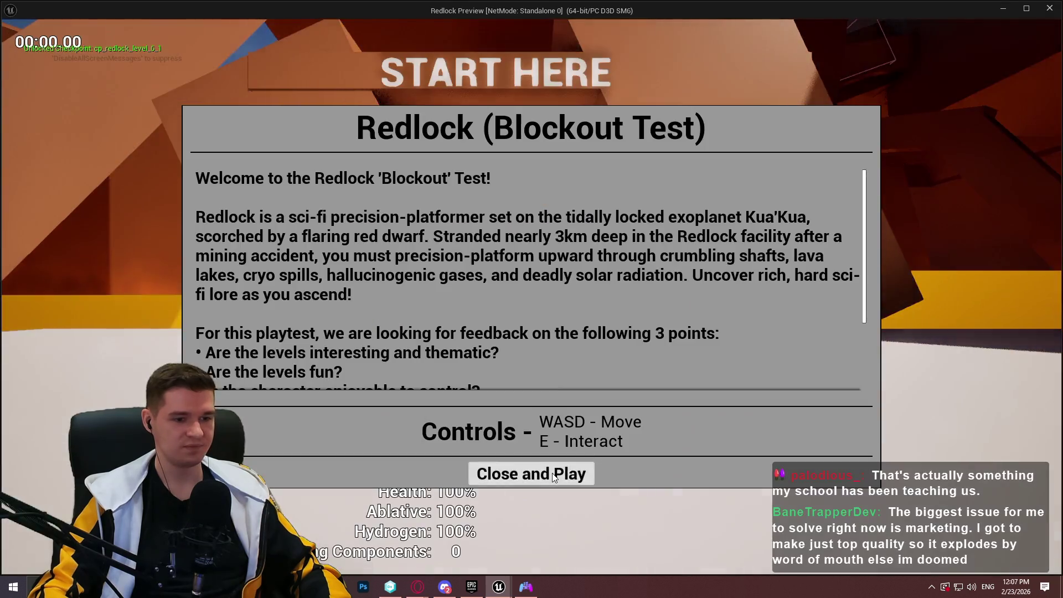
Check the GAME PAUSED menu in a standalone preview, then show the Designer layout
click(536, 472)
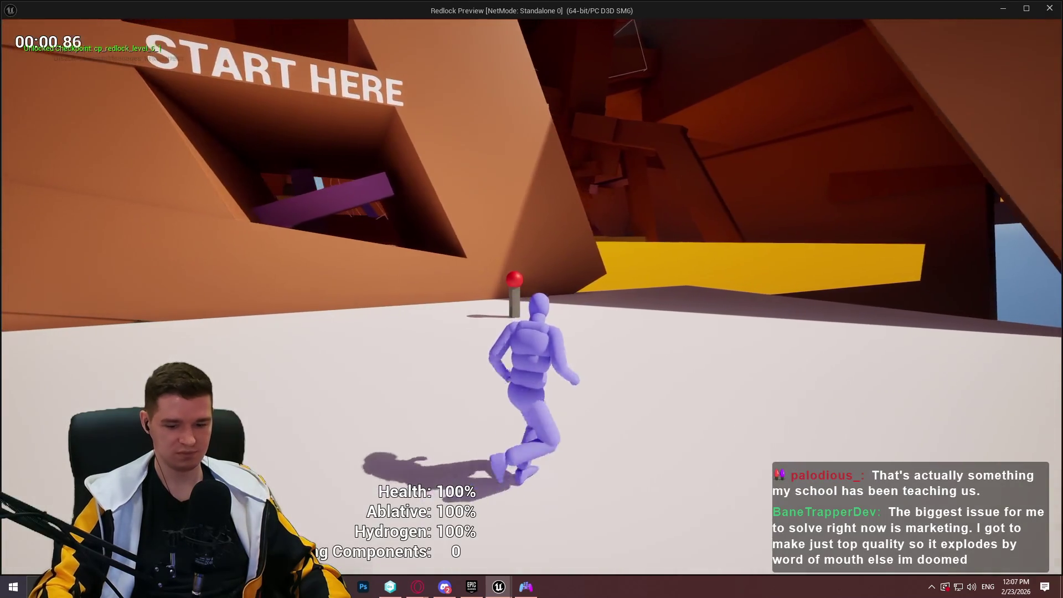
key(Escape)
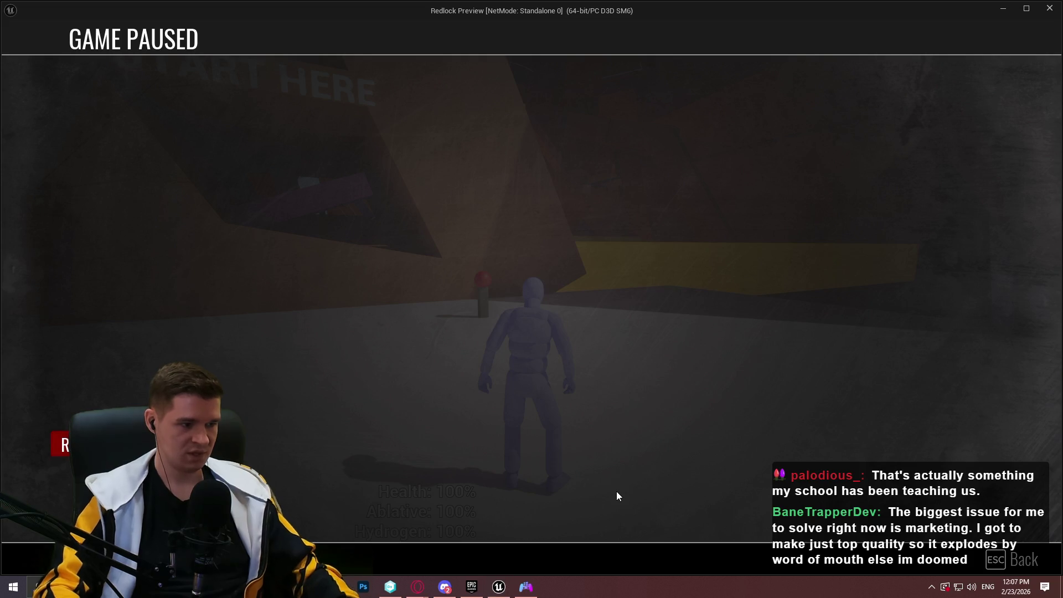
key(alt+F4)
click(965, 42)
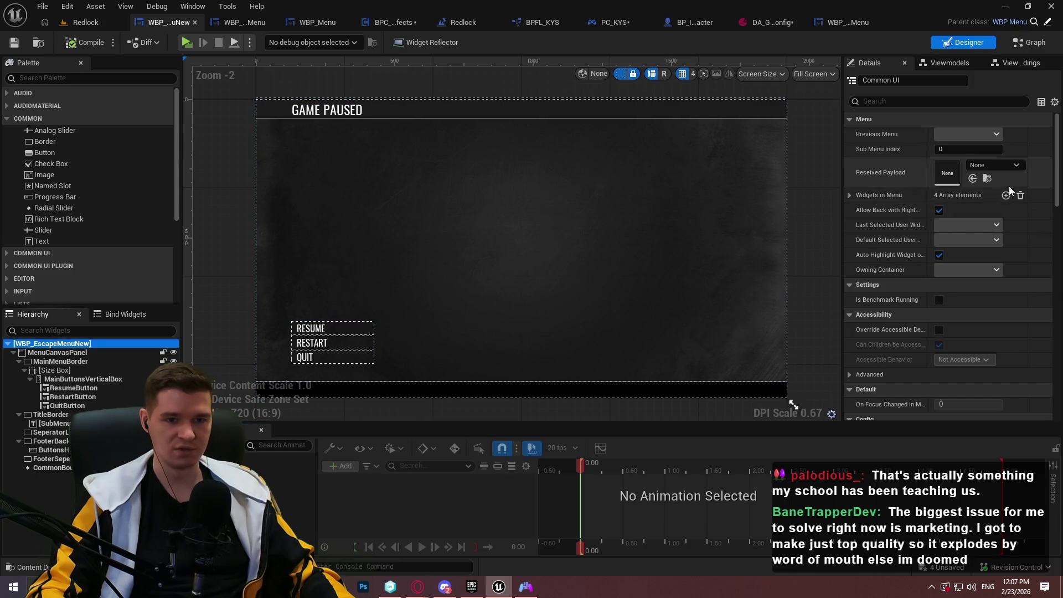
Set the Desired Focus Widget under Interaction to ResumeButton
scroll(1021, 245, down, 5)
scroll(1016, 285, down, 1)
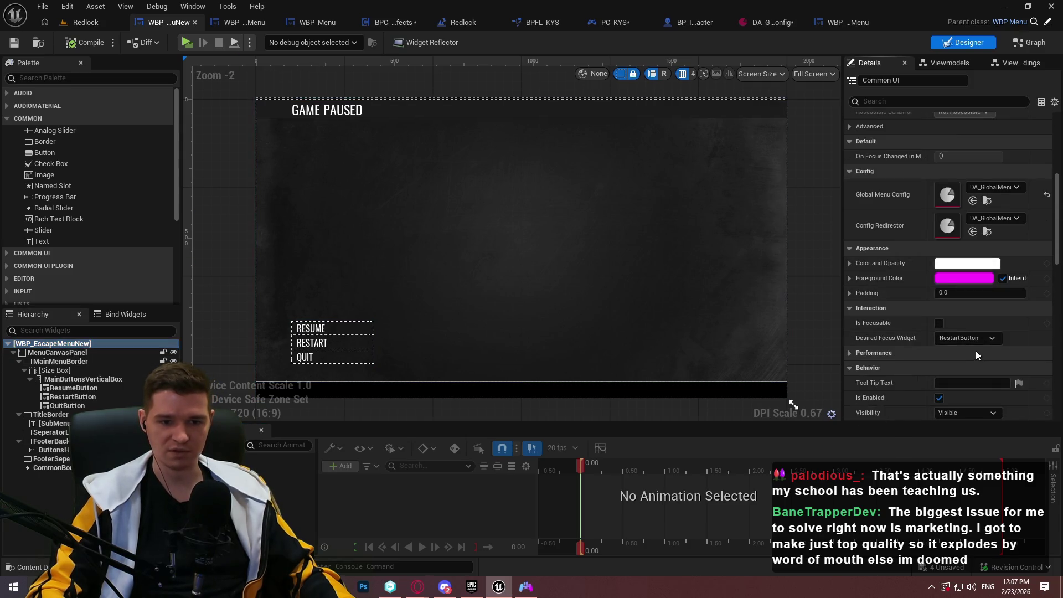
click(974, 338)
click(993, 426)
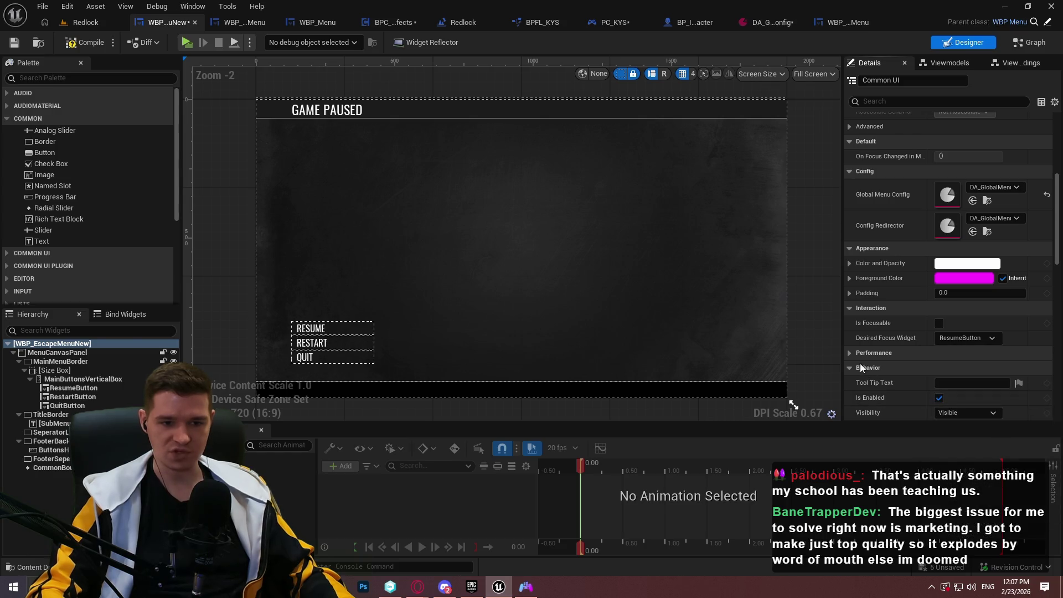
Play the game again, pause with Esc to check the menu, then close the preview
click(186, 42)
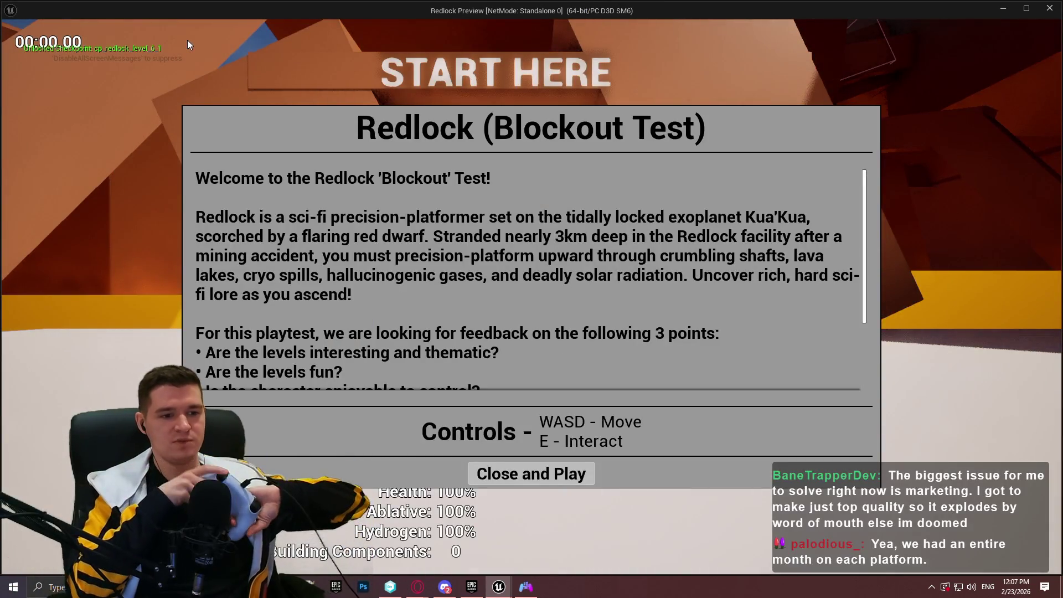
key(Return)
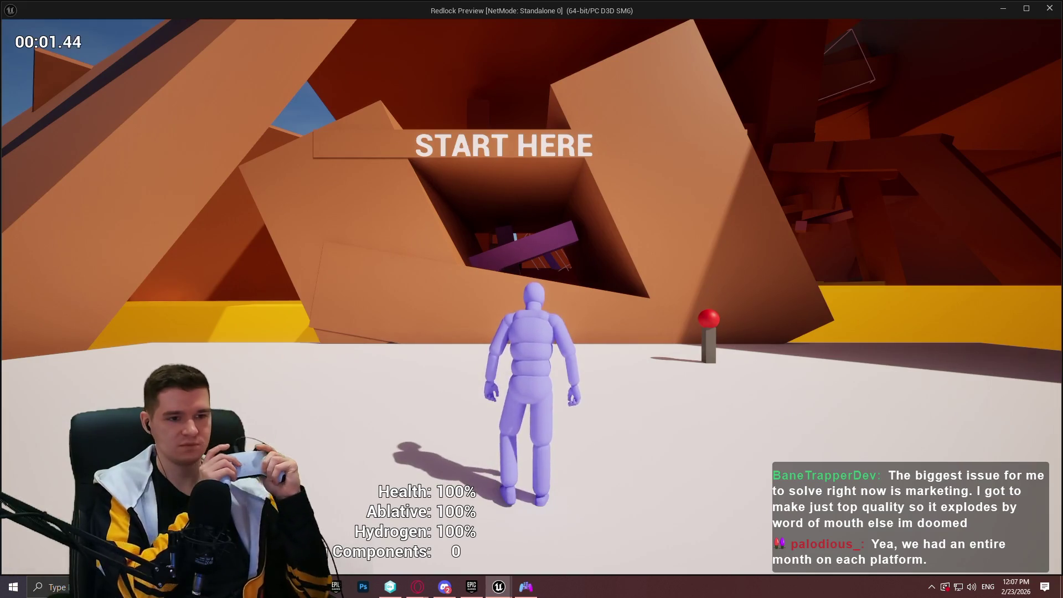
key(Escape)
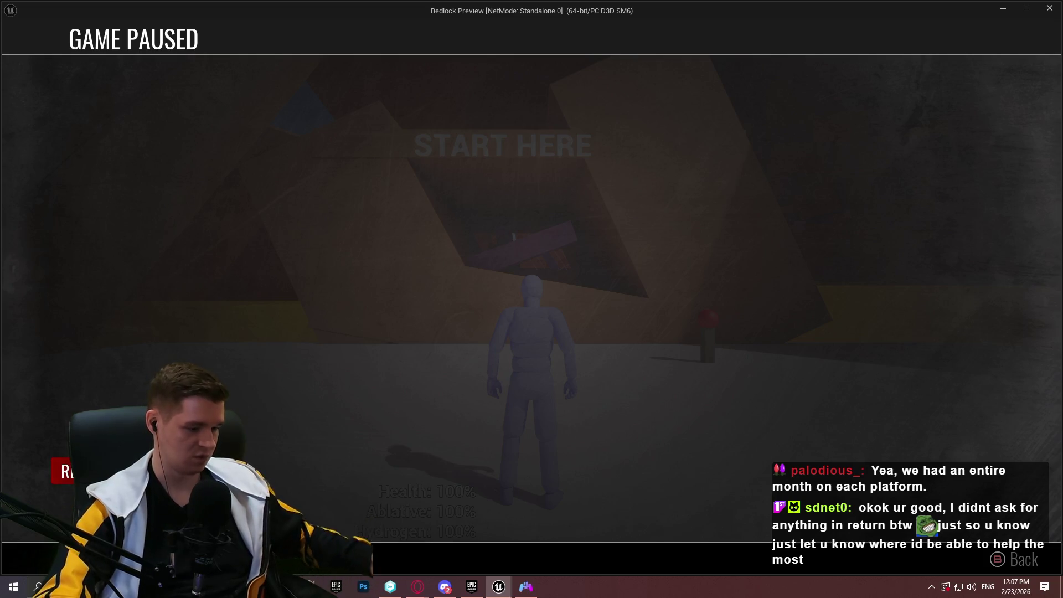
key(Escape)
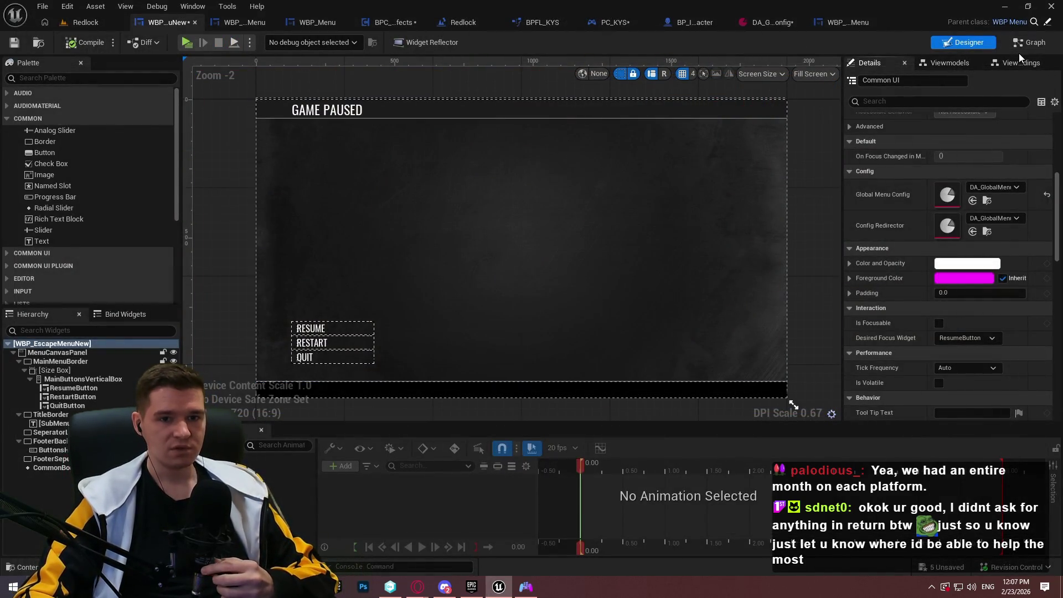
Disconnect the exec wires into both Default Selected User Widget SET nodes and compile
click(1025, 45)
scroll(613, 292, down, 6)
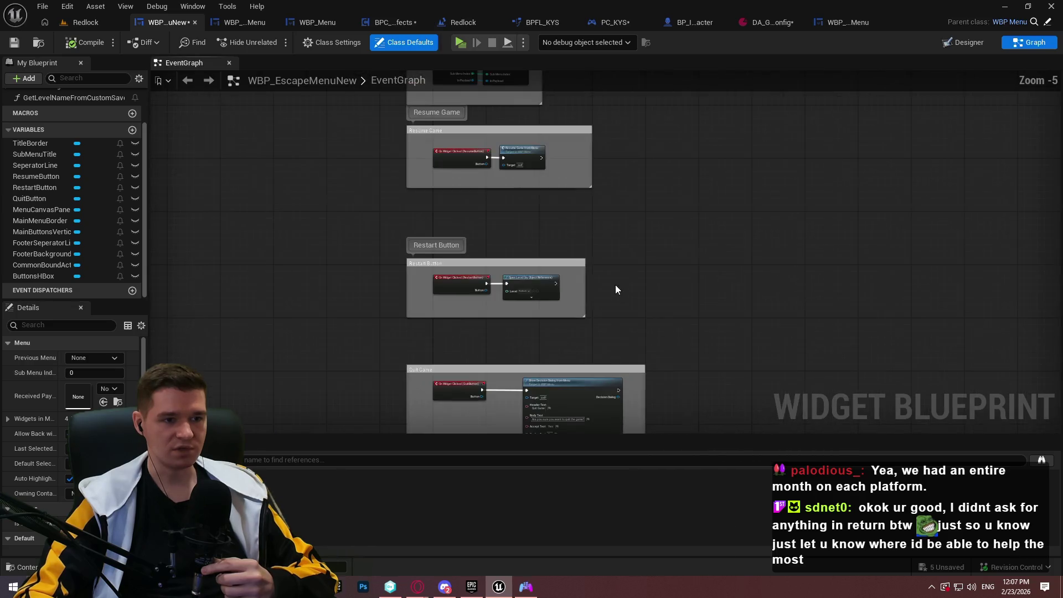
scroll(554, 139, up, 3)
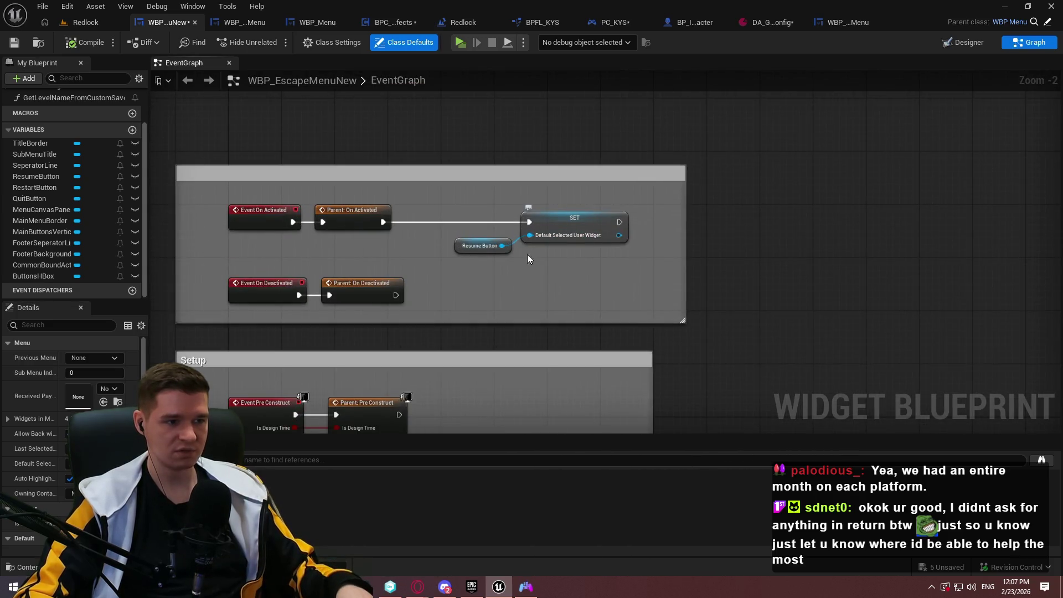
alt+click(528, 137)
alt+click(488, 423)
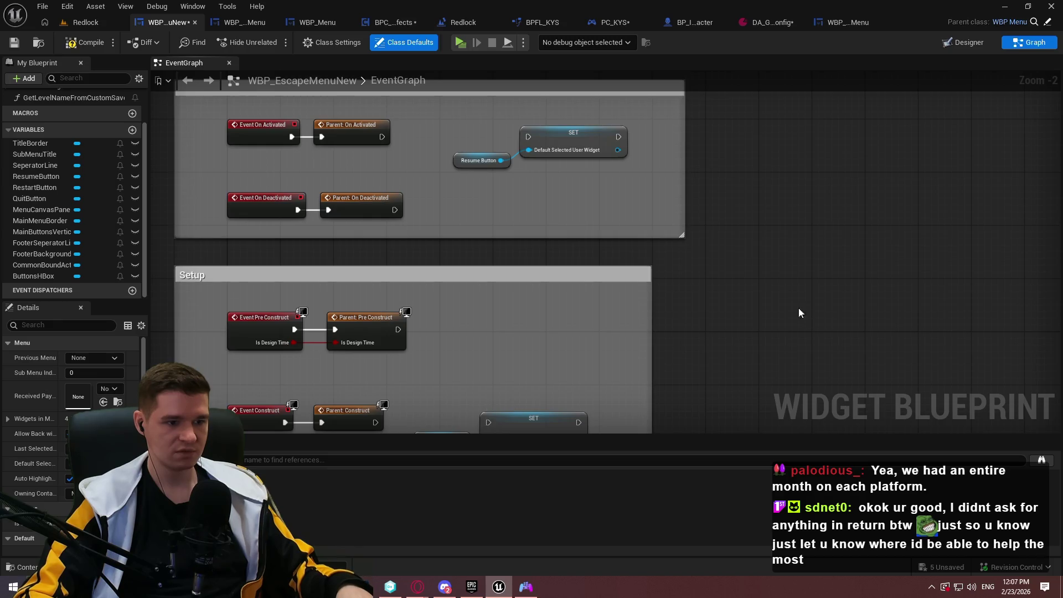
click(83, 42)
Start a test play, pause with Escape, and open the Quit Game confirmation
click(460, 42)
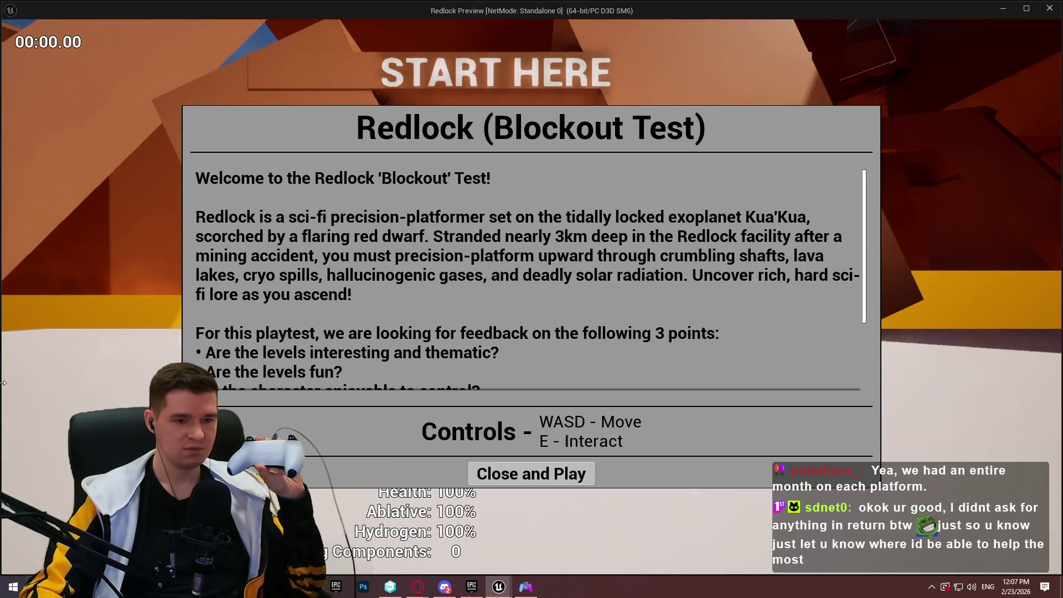
click(531, 474)
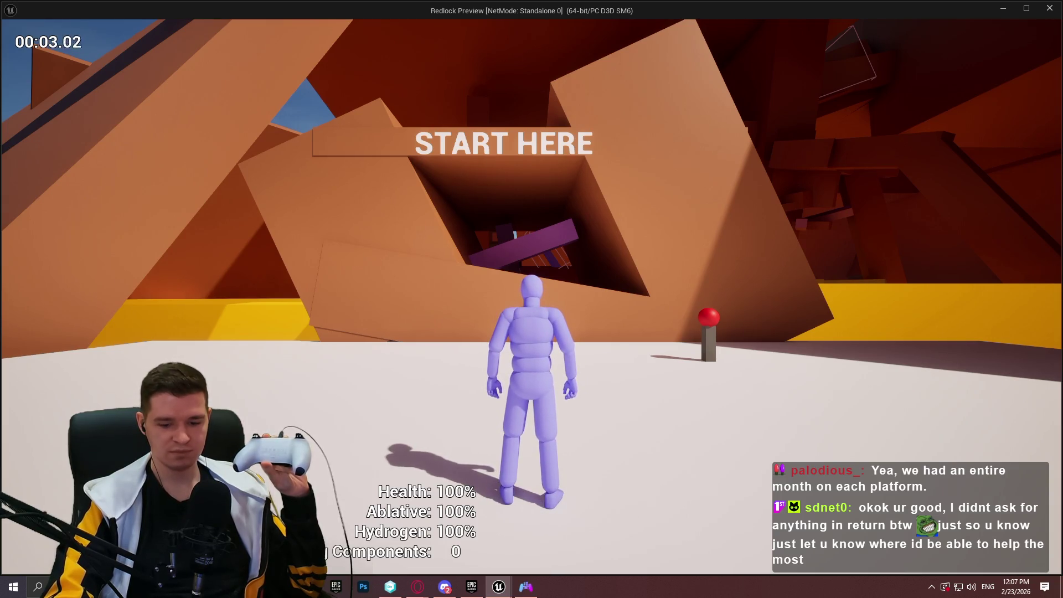
key(Escape)
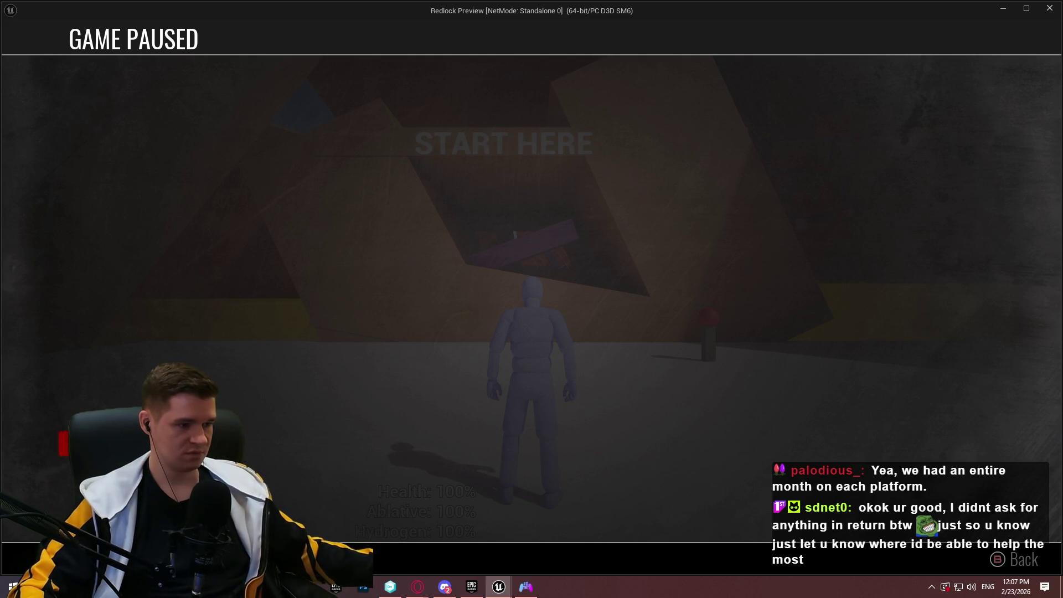
key(Return)
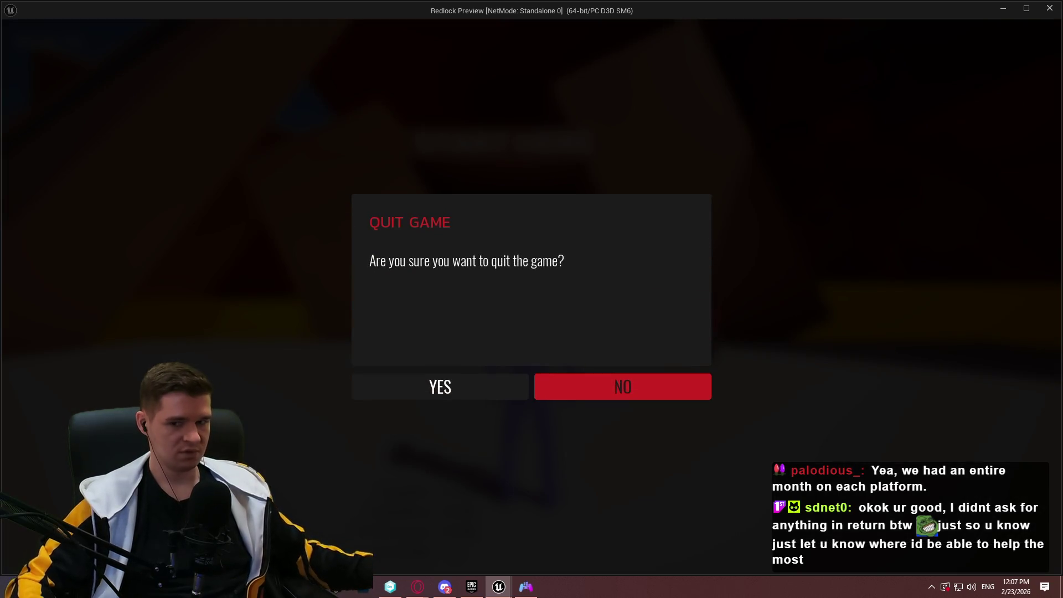
Toggle focus between YES and NO, then confirm YES to quit the game
key(Left)
key(Right)
key(Left)
key(Right)
key(Left)
key(Right)
key(Left)
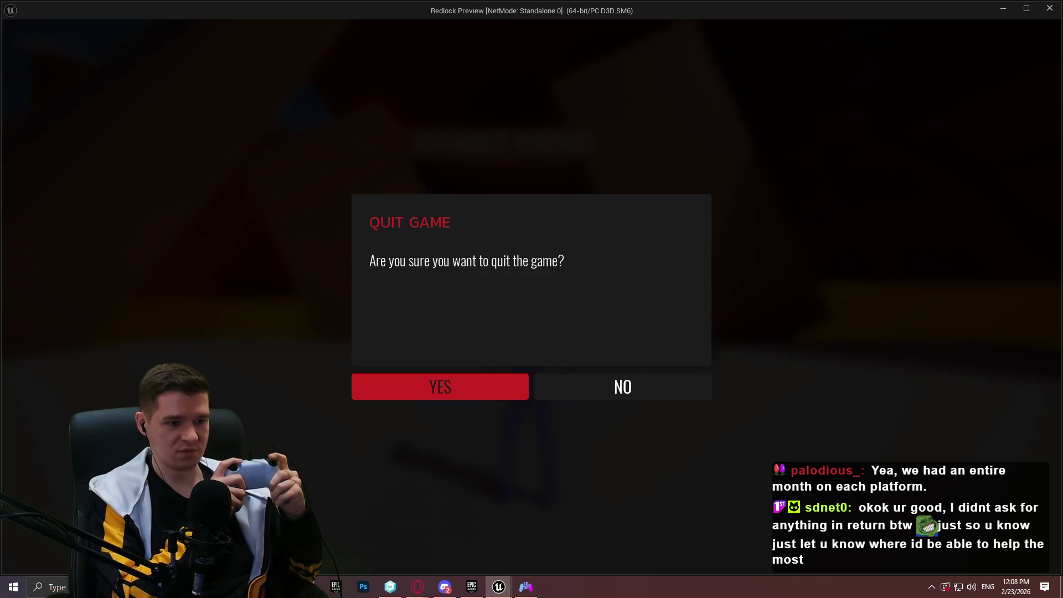
key(Right)
key(Left)
key(Right)
key(Left)
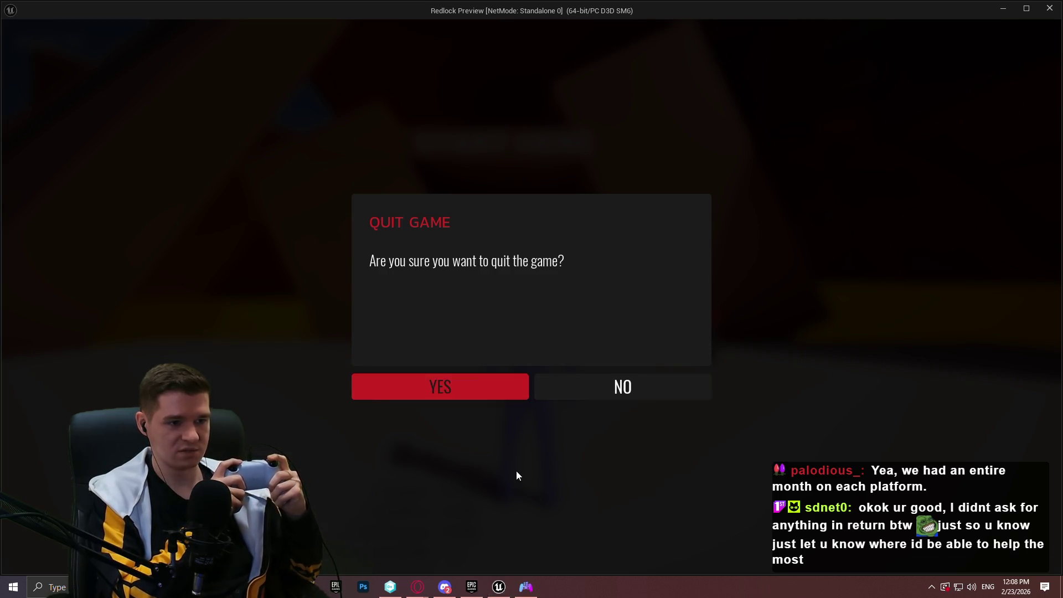
key(Return)
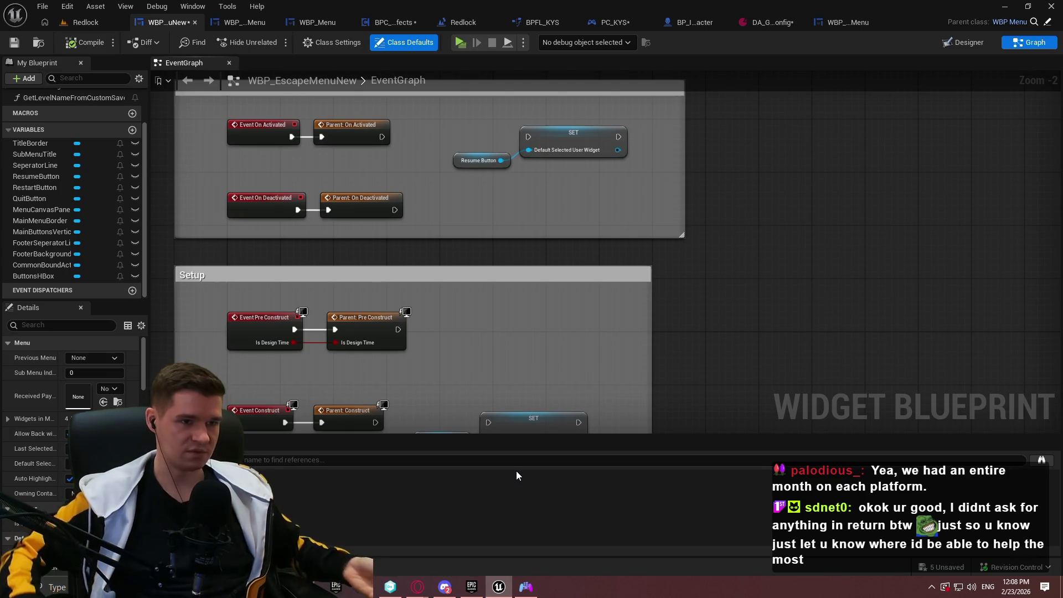
scroll(637, 205, down, 6)
scroll(551, 308, up, 3)
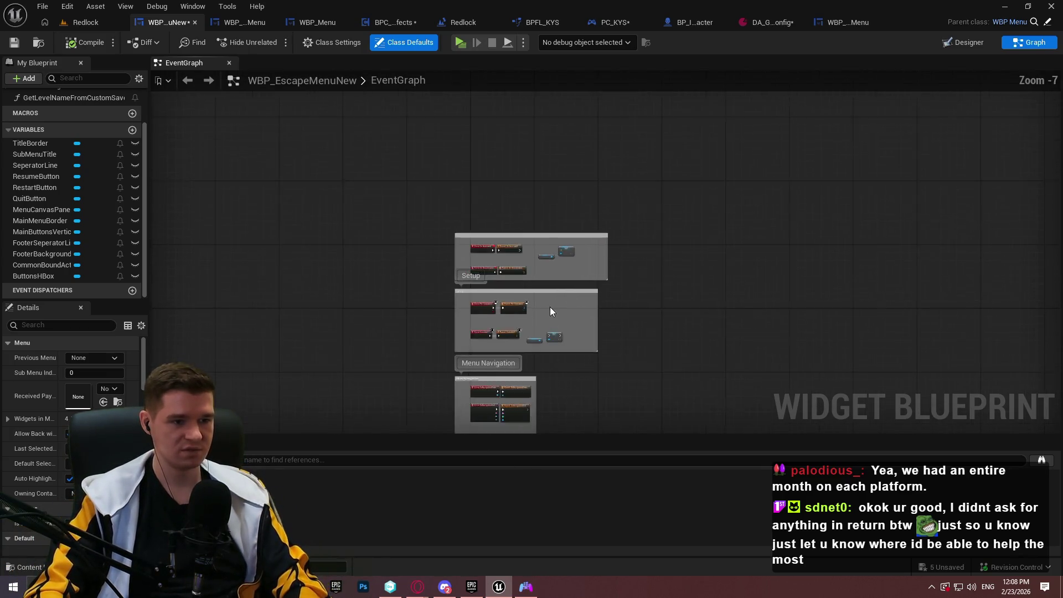
scroll(637, 221, down, 5)
scroll(629, 295, up, 8)
mouse_move(788, 308)
mouse_down()
mouse_move(817, 249)
mouse_move(722, 169)
mouse_move(637, 154)
mouse_up()
scroll(637, 153, down, 1)
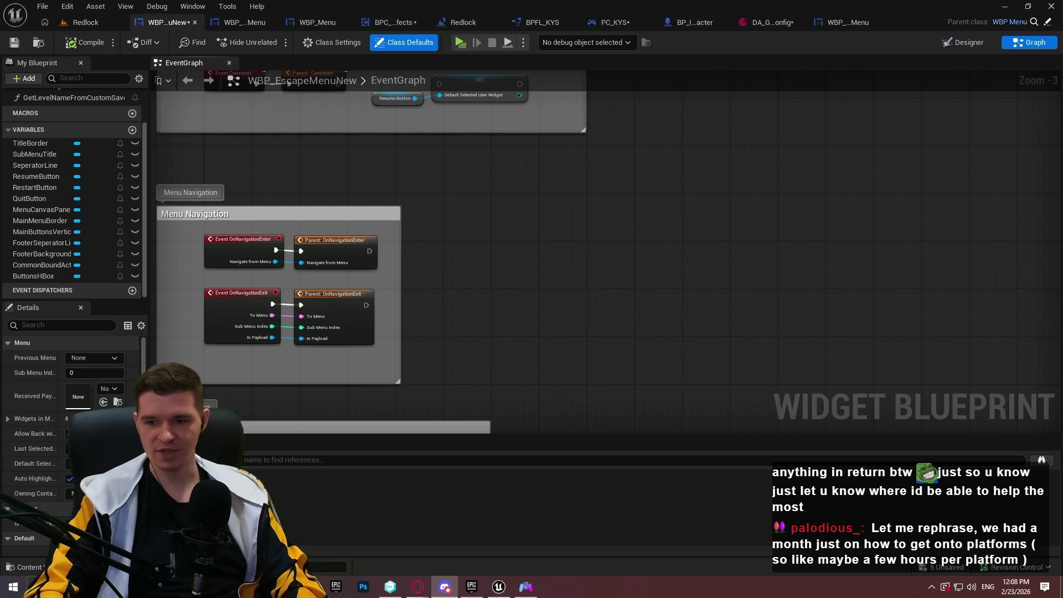
mouse_move(574, 281)
mouse_down()
mouse_move(783, 391)
mouse_move(878, 306)
mouse_move(637, 294)
mouse_up()
scroll(767, 267, up, 1)
drag(767, 267, 820, 240)
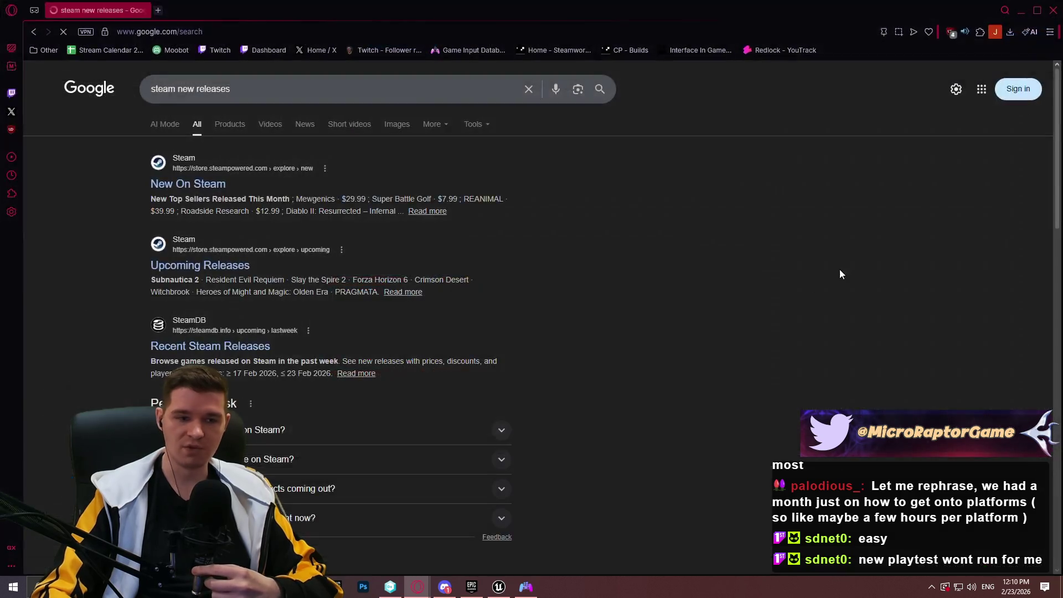
Show All Upcoming Releases and open the full upcoming releases search results
scroll(964, 266, down, 5)
scroll(936, 233, down, 5)
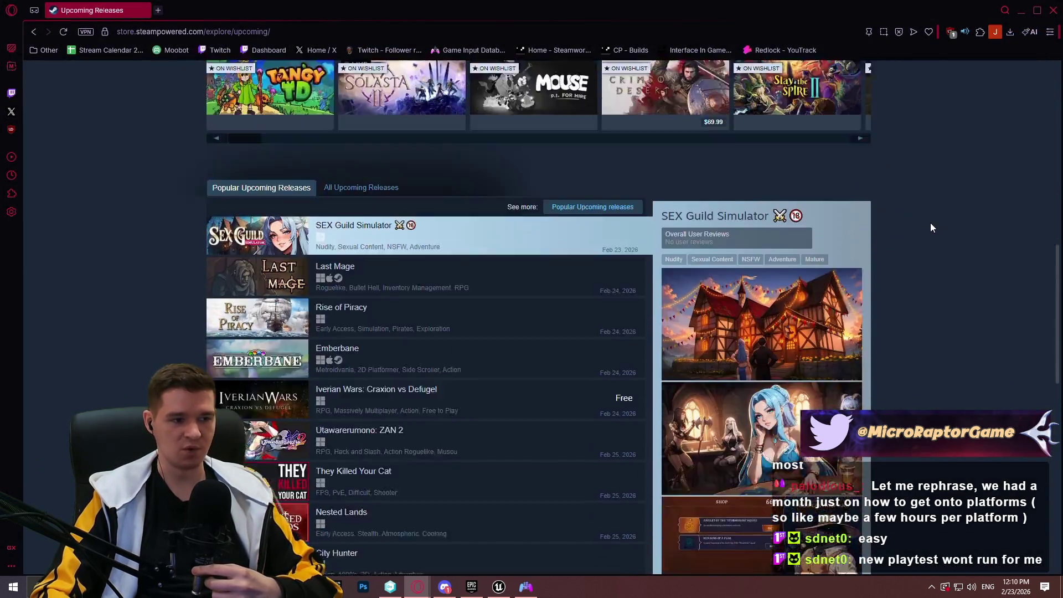
click(363, 191)
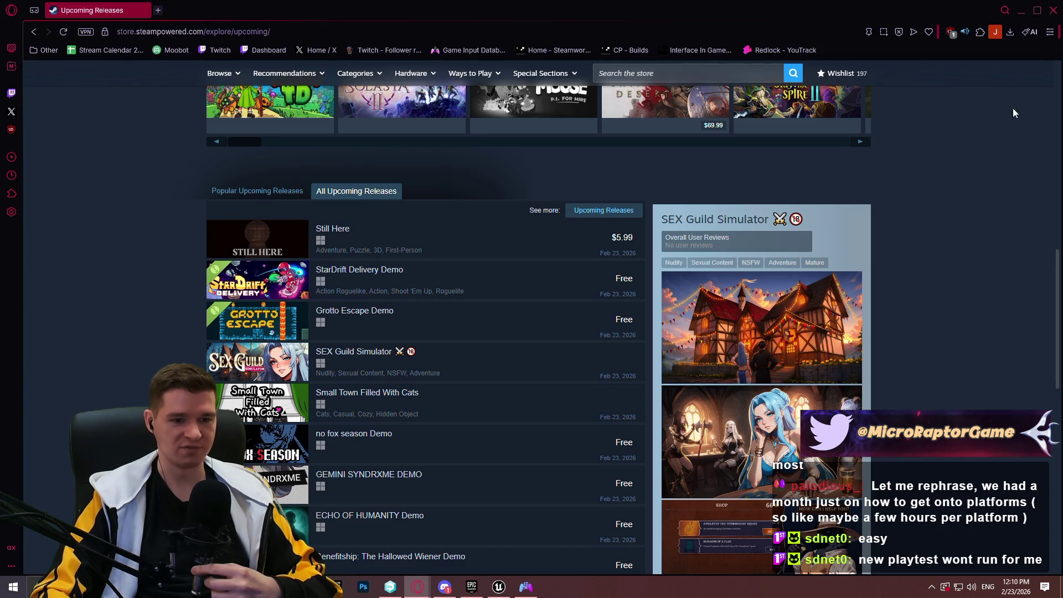
scroll(1006, 140, up, 2)
scroll(997, 122, down, 6)
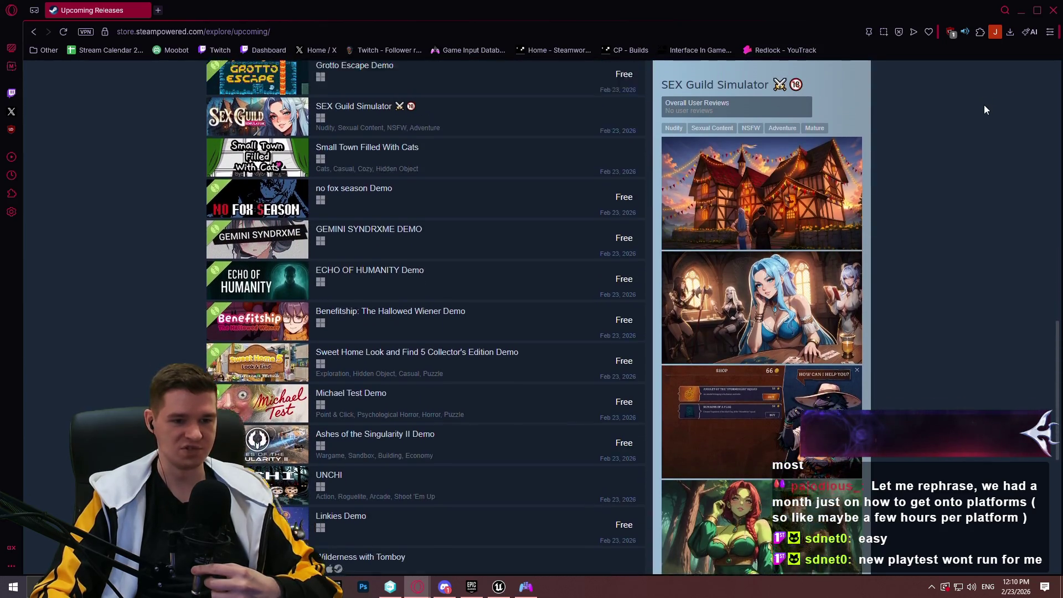
scroll(951, 134, up, 5)
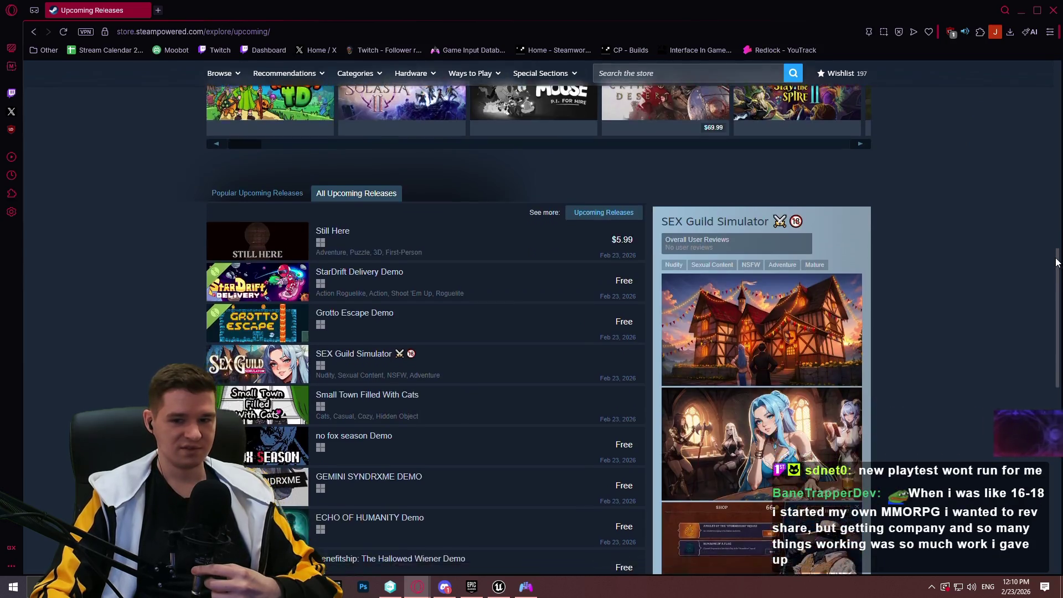
scroll(1047, 272, down, 3)
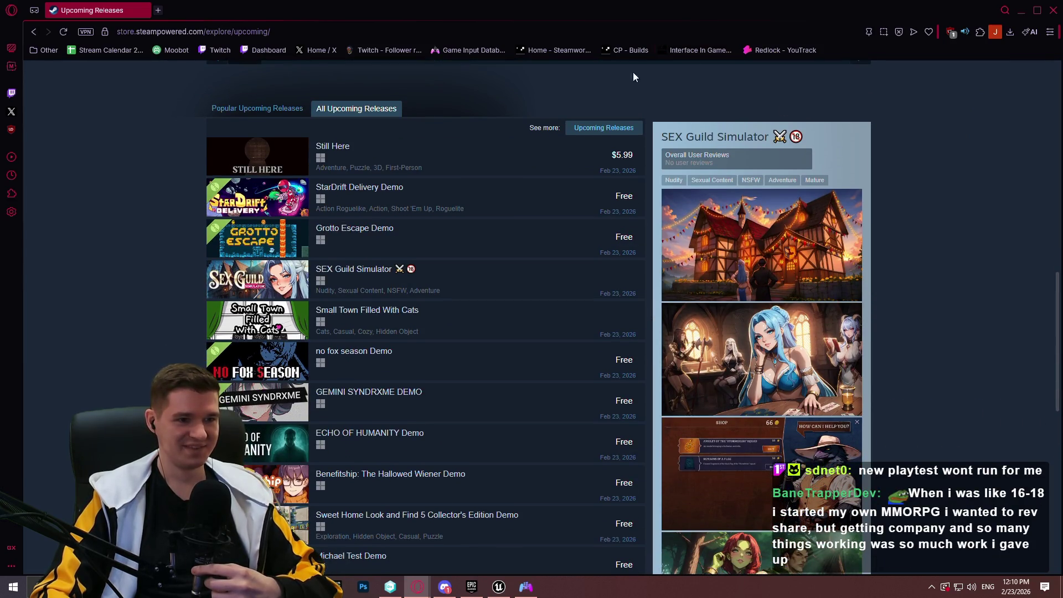
click(604, 128)
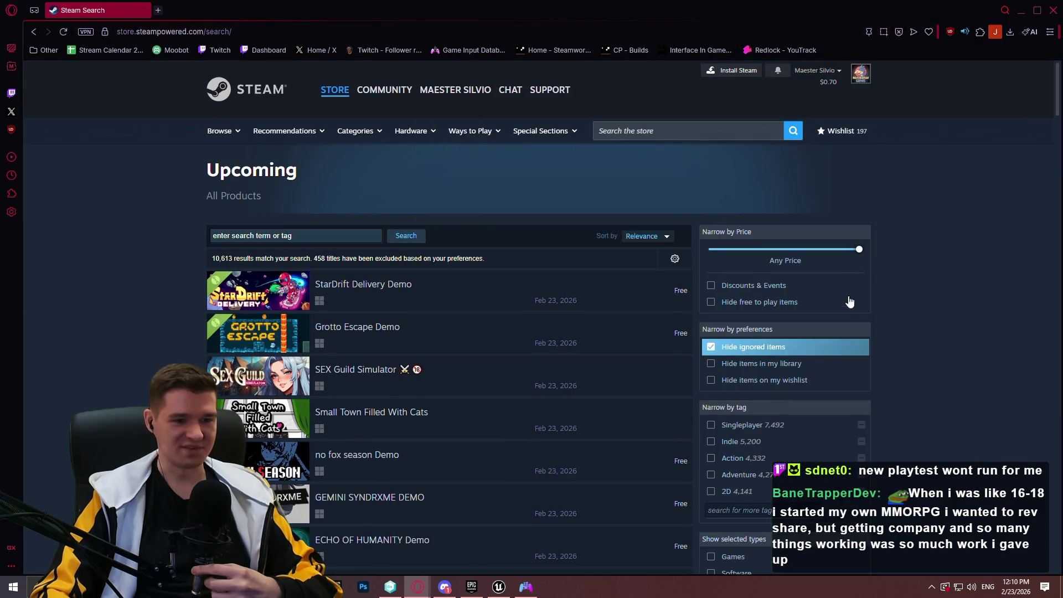
Hide free-to-play items and limit results to Games, leaving 9,486 results
scroll(748, 357, down, 3)
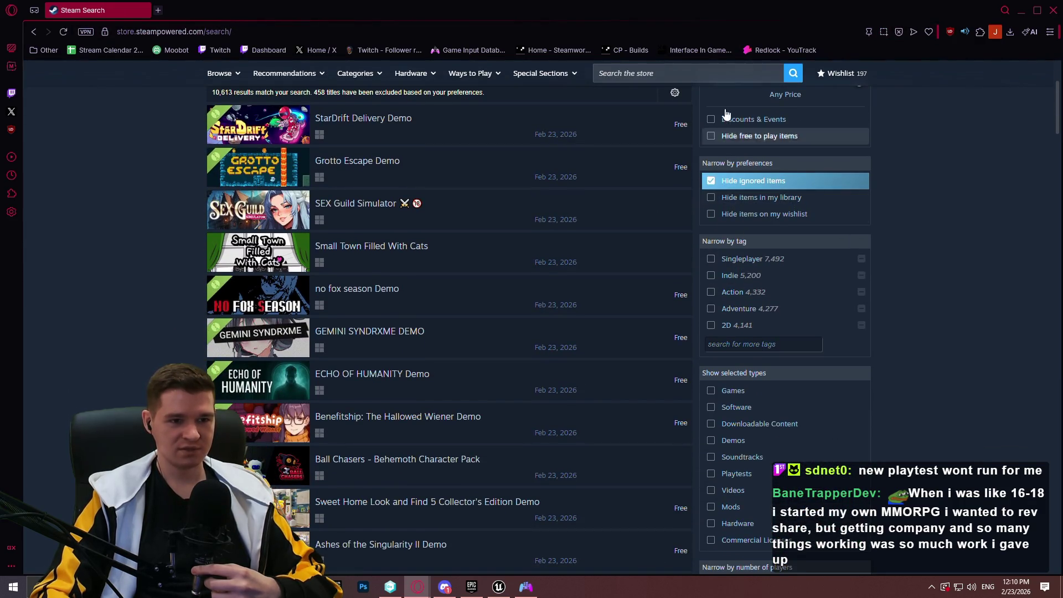
click(714, 136)
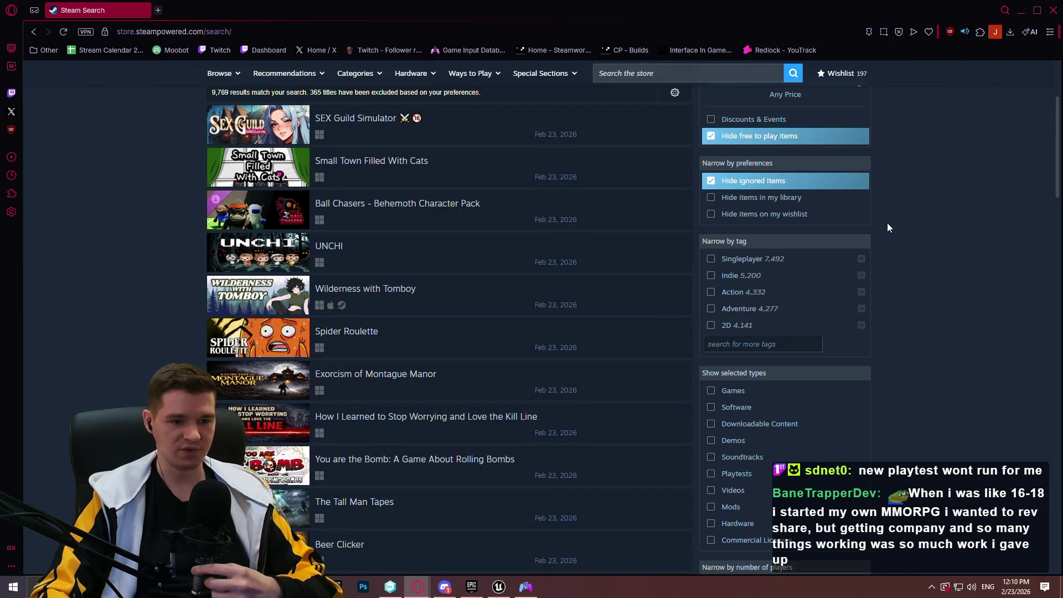
scroll(906, 308, down, 3)
click(731, 224)
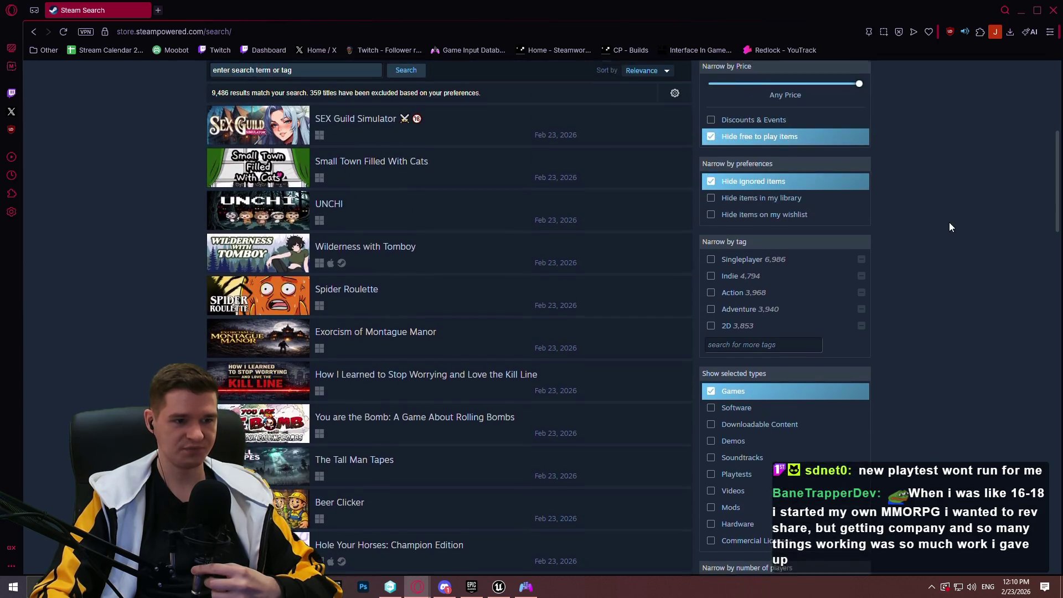
scroll(932, 220, down, 6)
scroll(920, 189, up, 5)
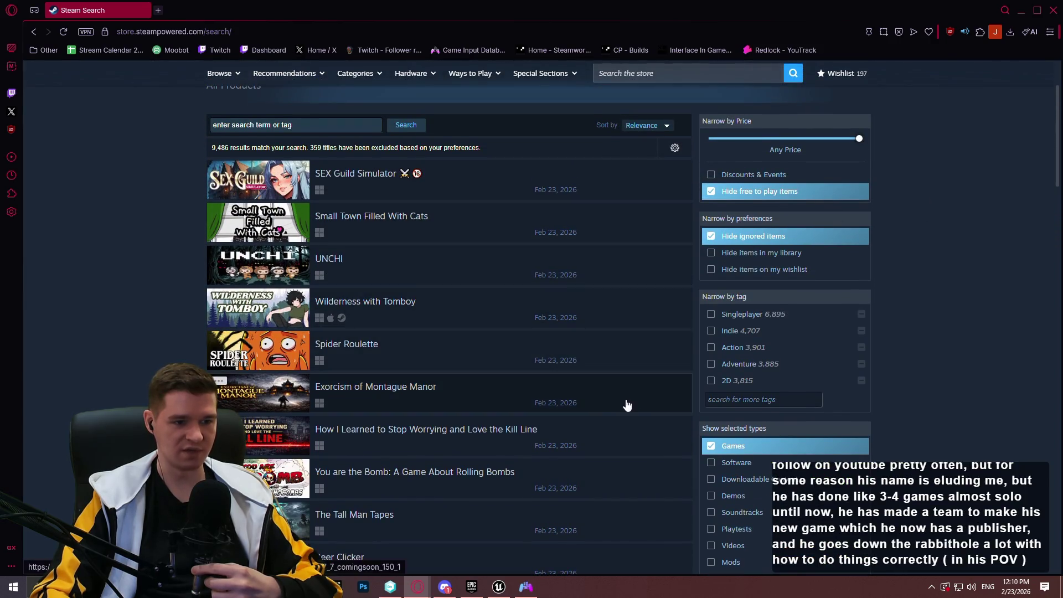
scroll(633, 467, down, 1)
scroll(642, 460, down, 1)
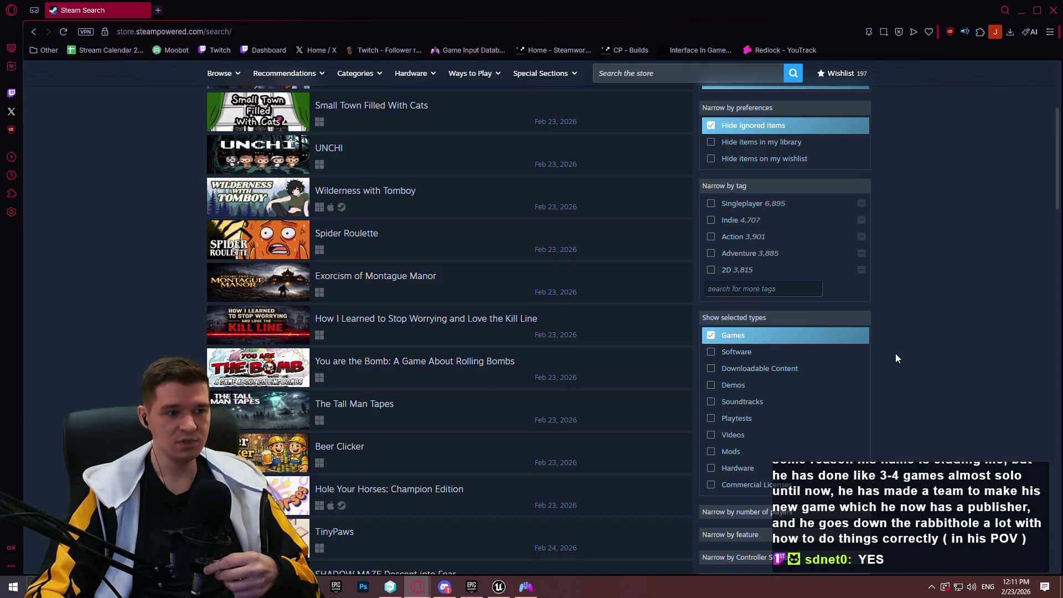
scroll(964, 198, up, 2)
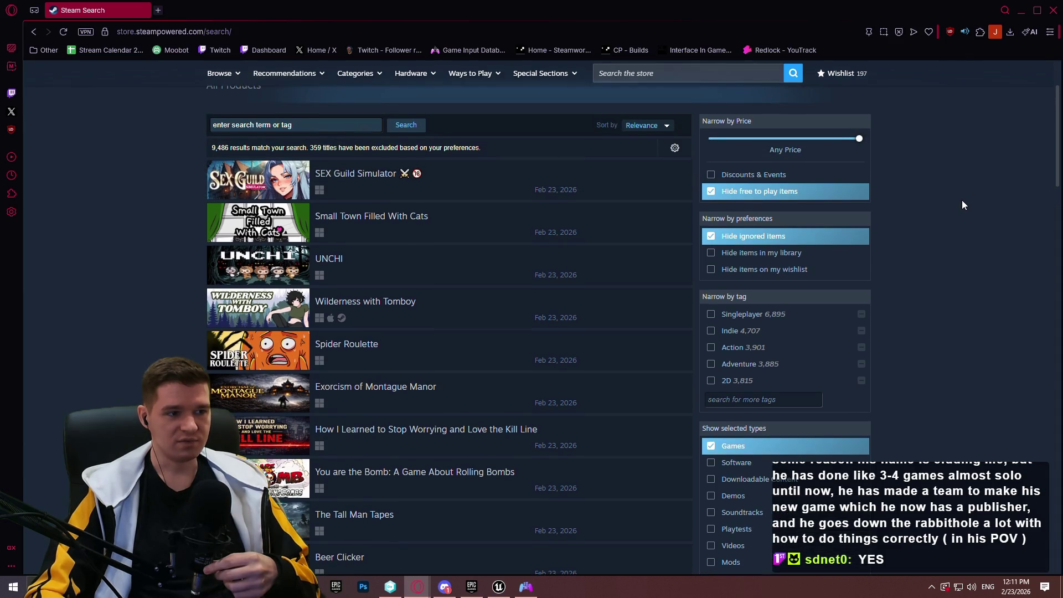
scroll(960, 213, down, 1)
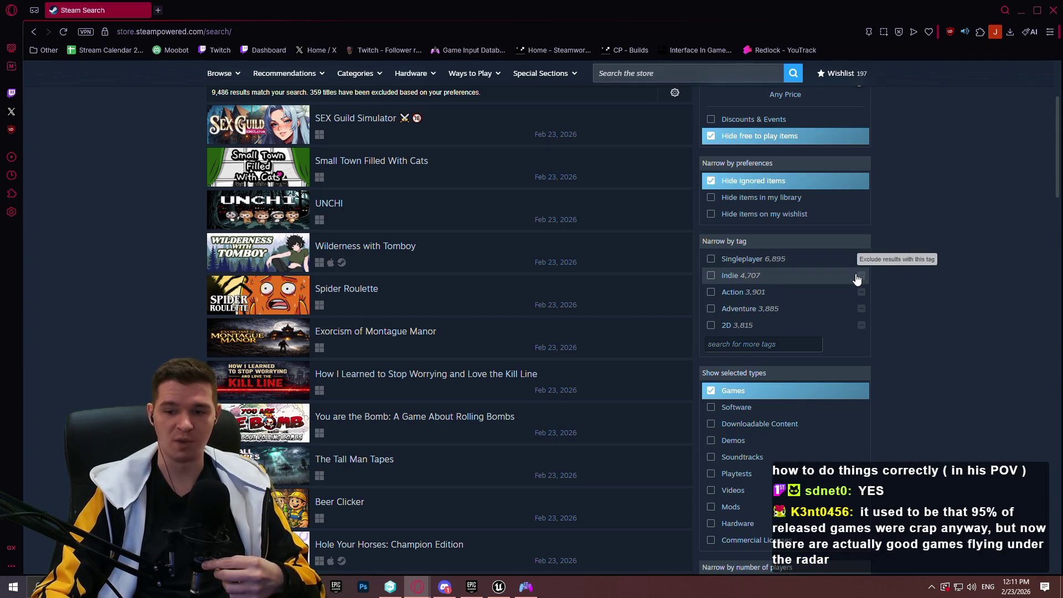
Scroll through the Feb 23, 2026 upcoming game results and check the current date
scroll(939, 266, down, 2)
scroll(938, 263, up, 1)
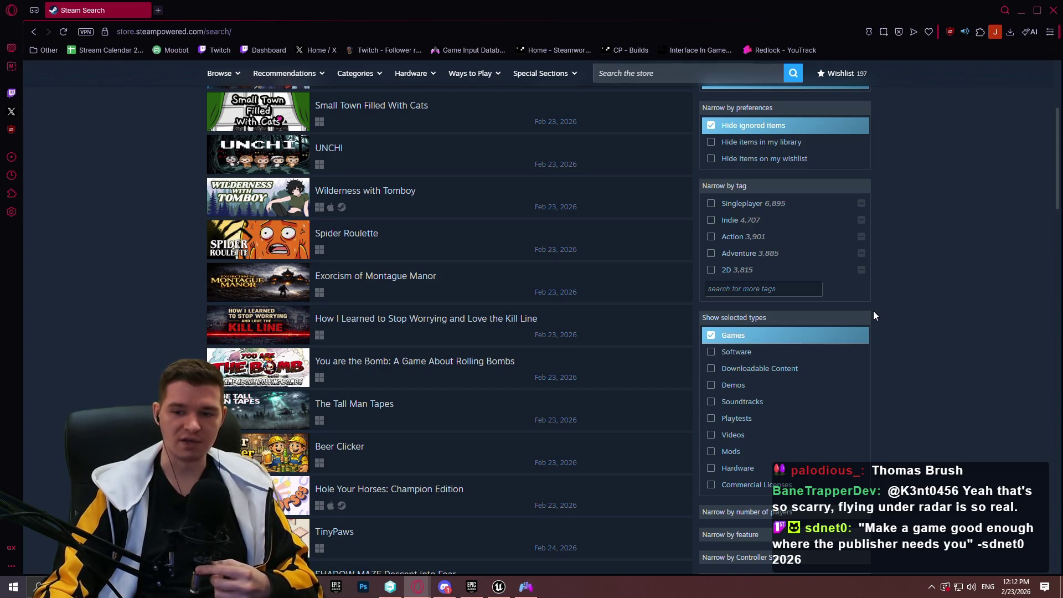
scroll(873, 307, down, 5)
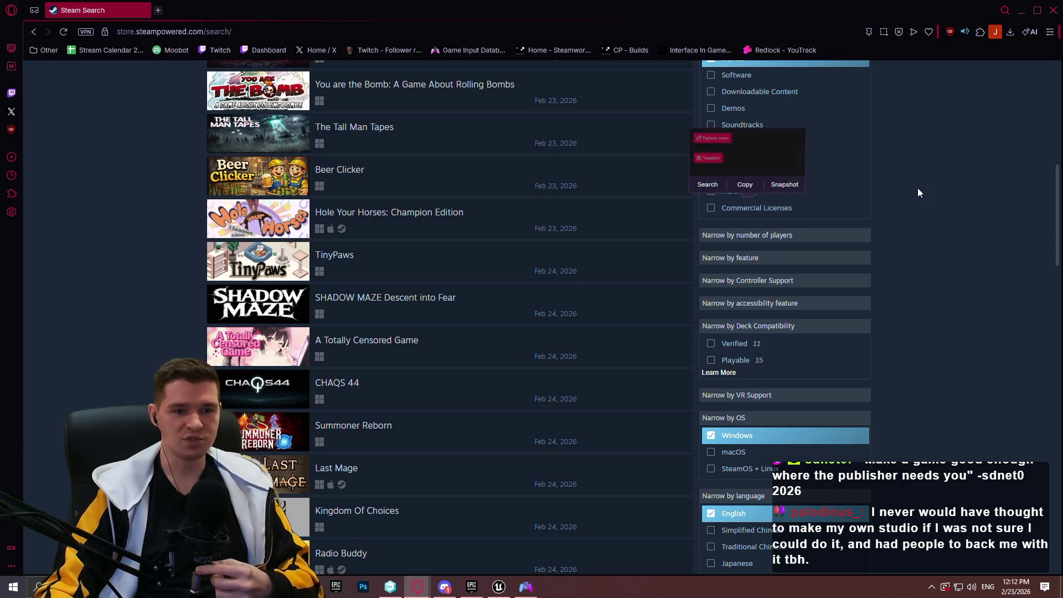
scroll(924, 282, up, 5)
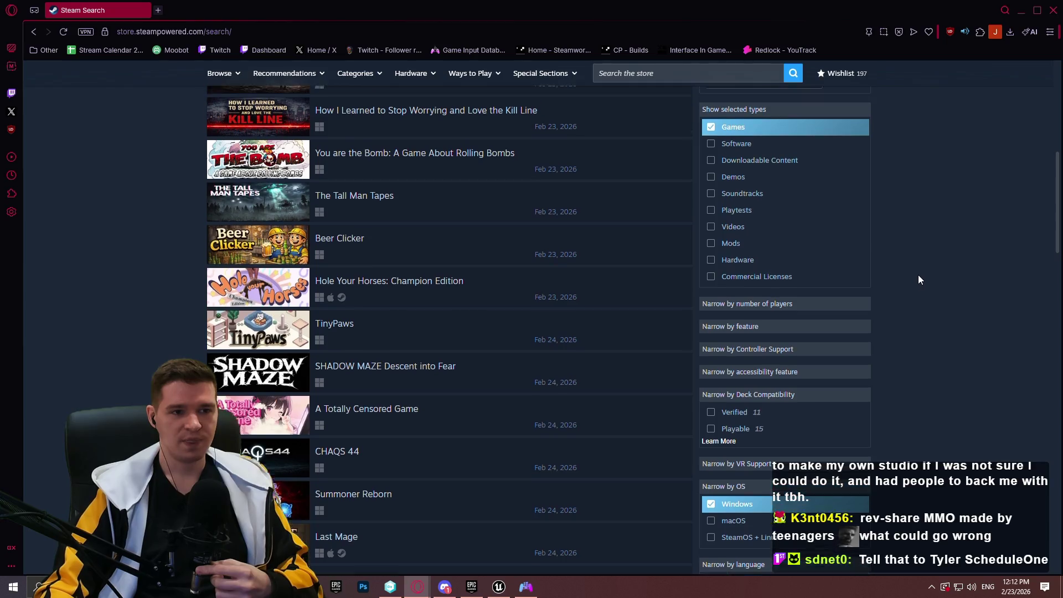
scroll(923, 268, up, 1)
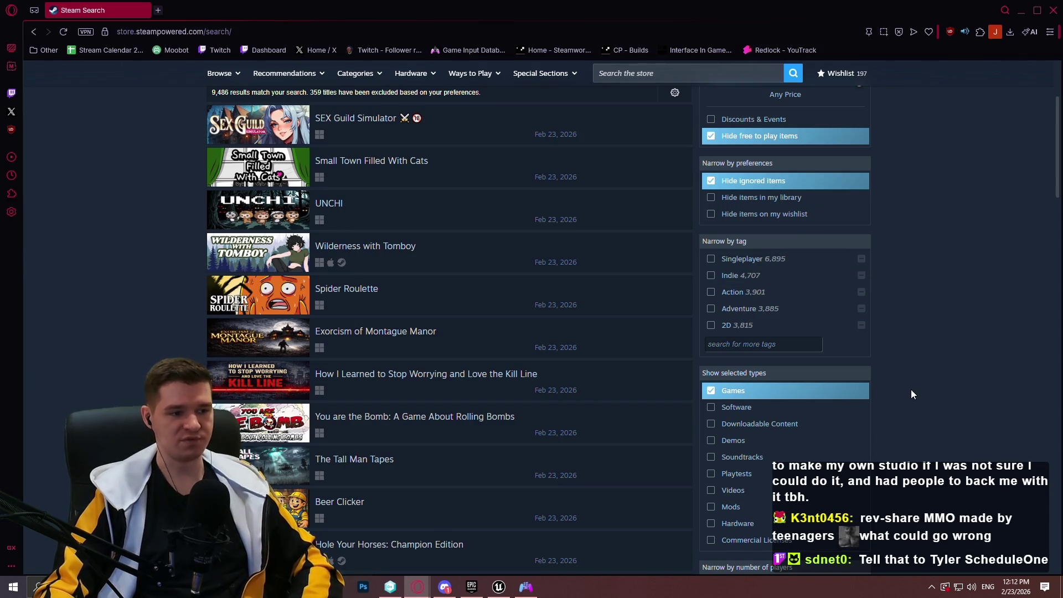
scroll(912, 390, down, 2)
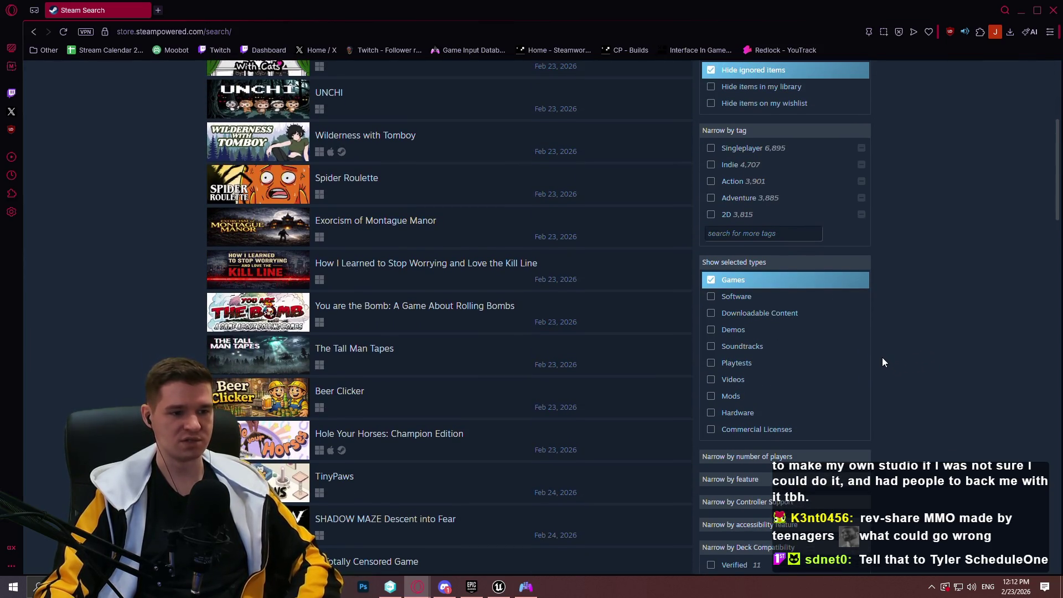
scroll(843, 302, down, 1)
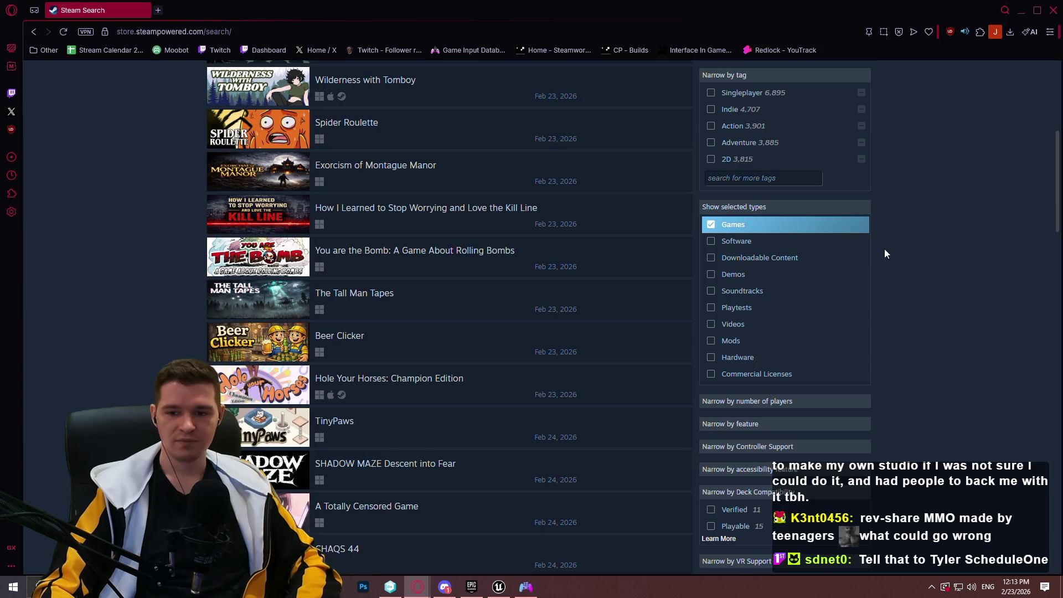
scroll(997, 219, up, 5)
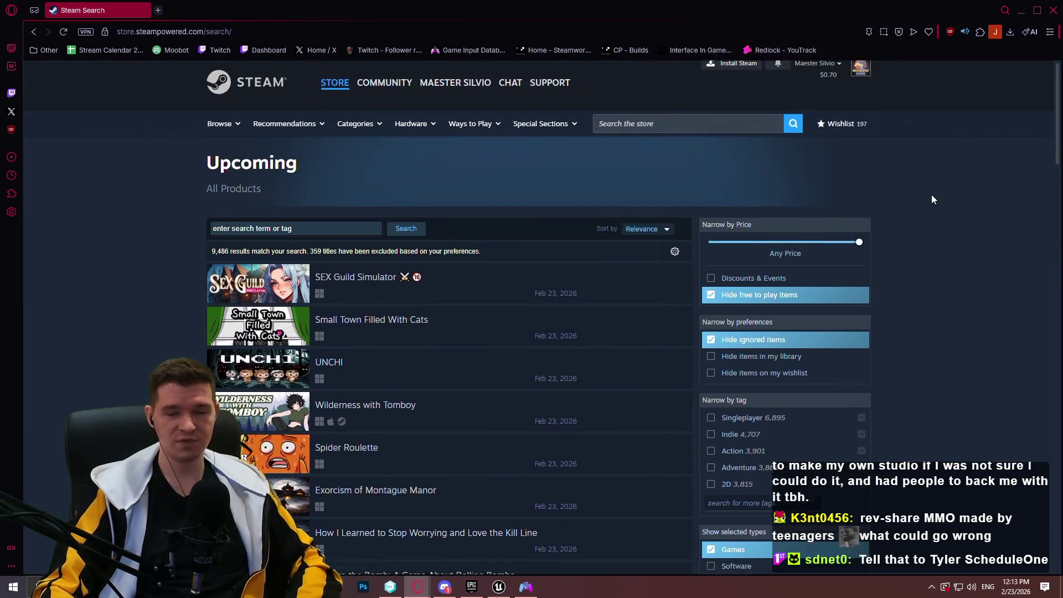
scroll(906, 185, down, 2)
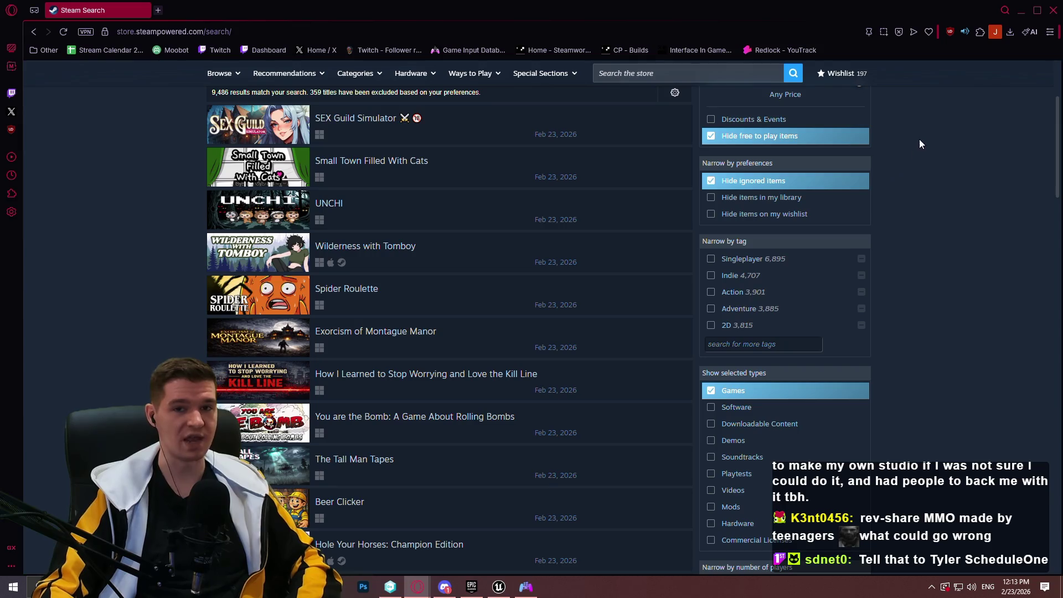
scroll(941, 171, down, 1)
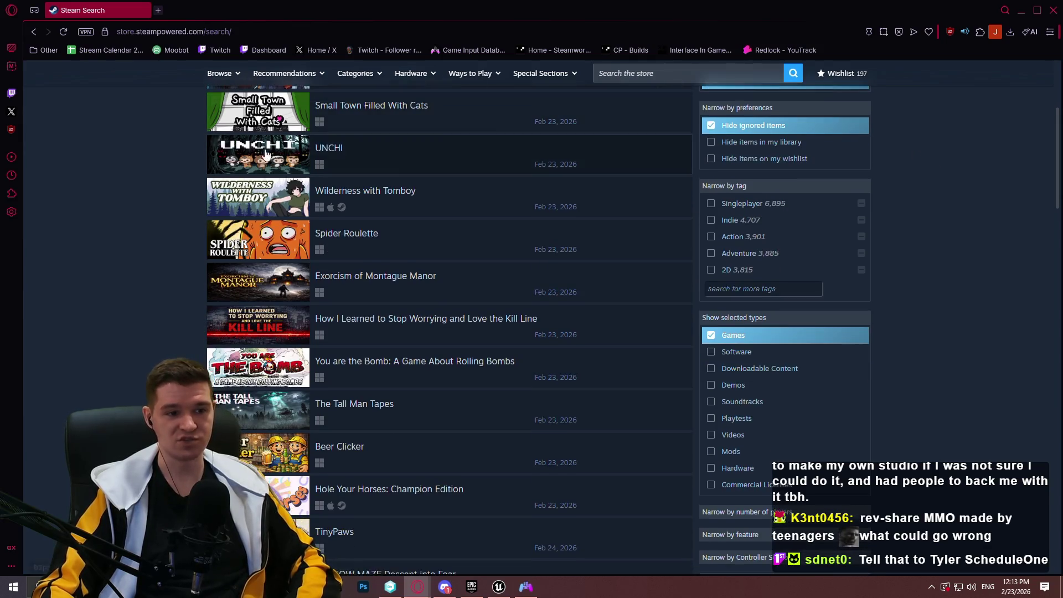
scroll(1043, 525, up, 2)
click(1016, 587)
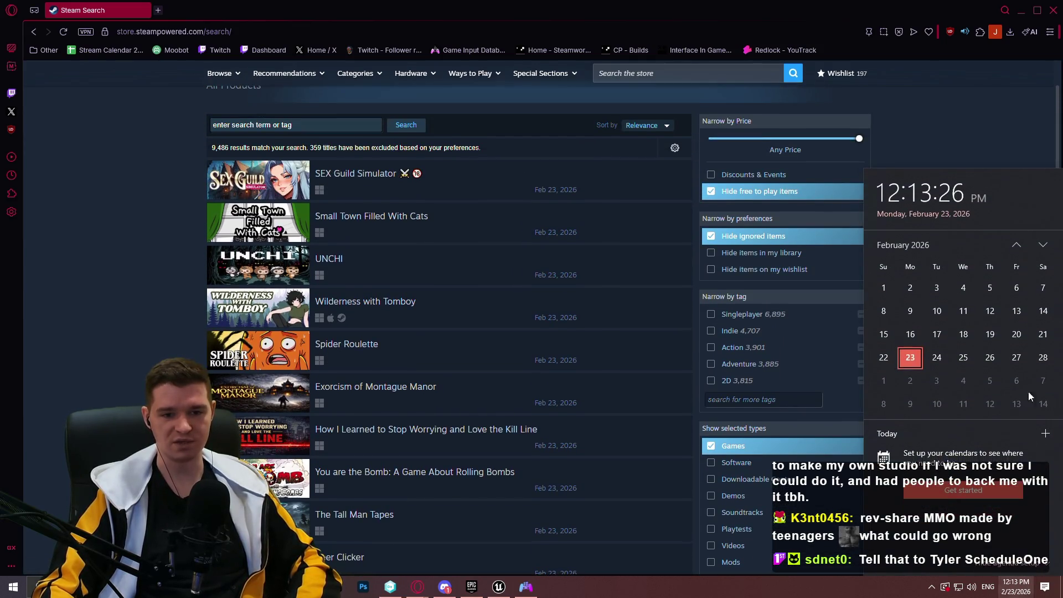
click(1055, 106)
drag(1056, 106, 1040, 425)
scroll(826, 236, down, 20)
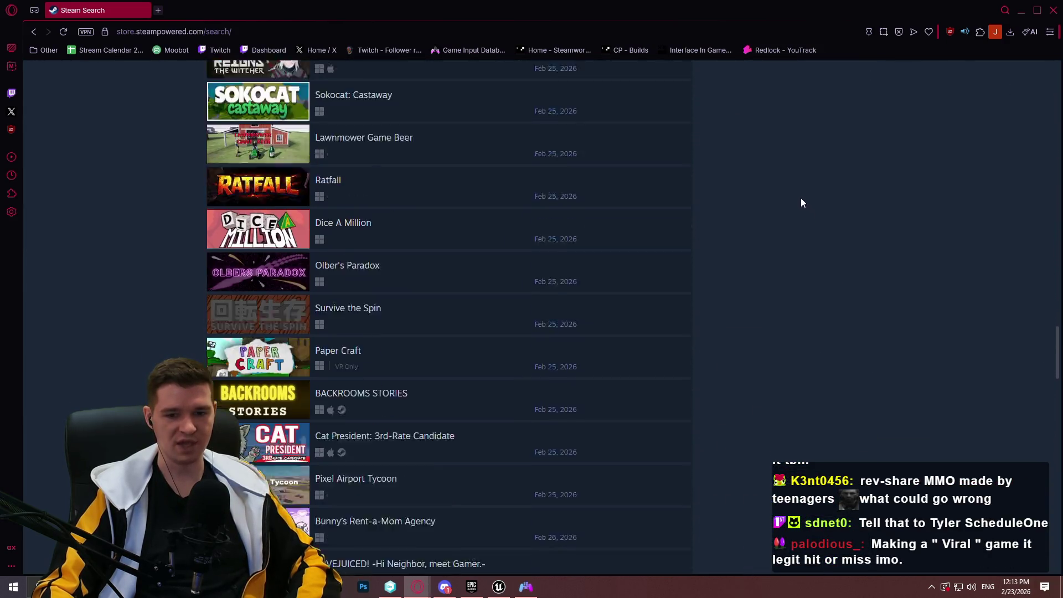
scroll(792, 188, down, 20)
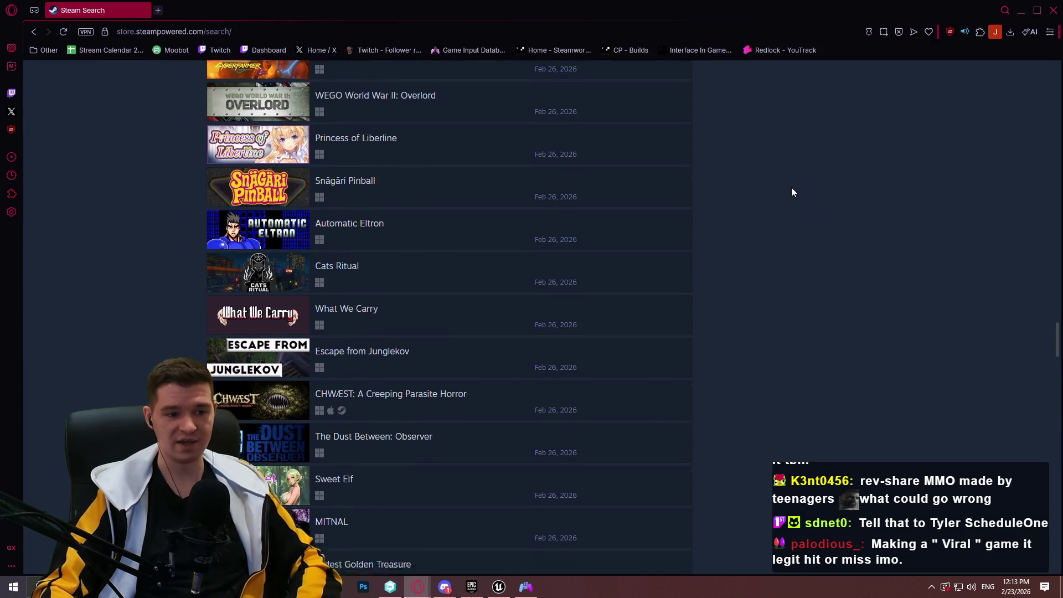
scroll(766, 192, down, 15)
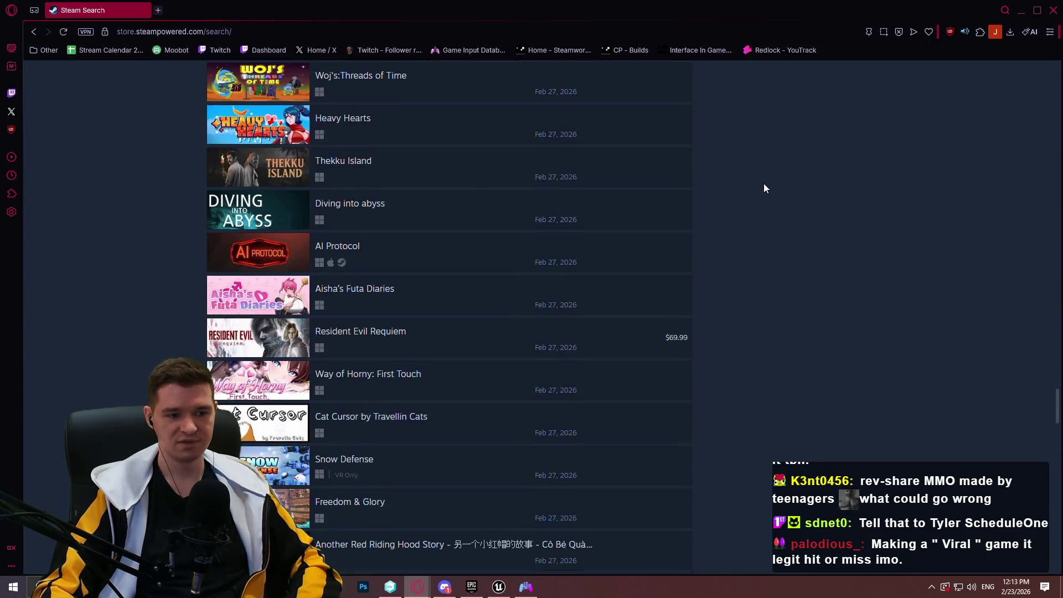
scroll(773, 175, down, 16)
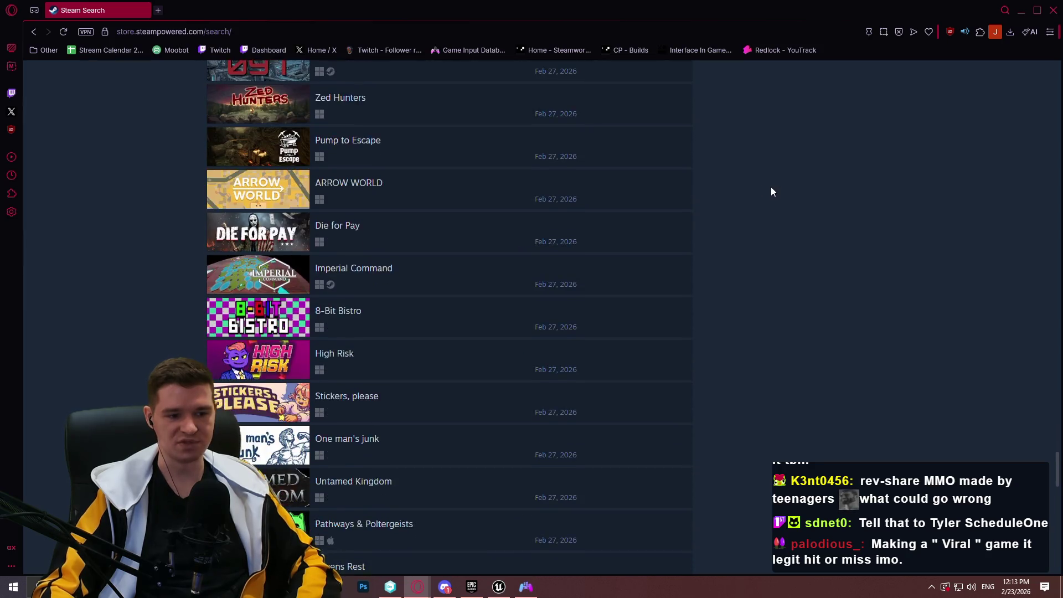
scroll(769, 200, down, 18)
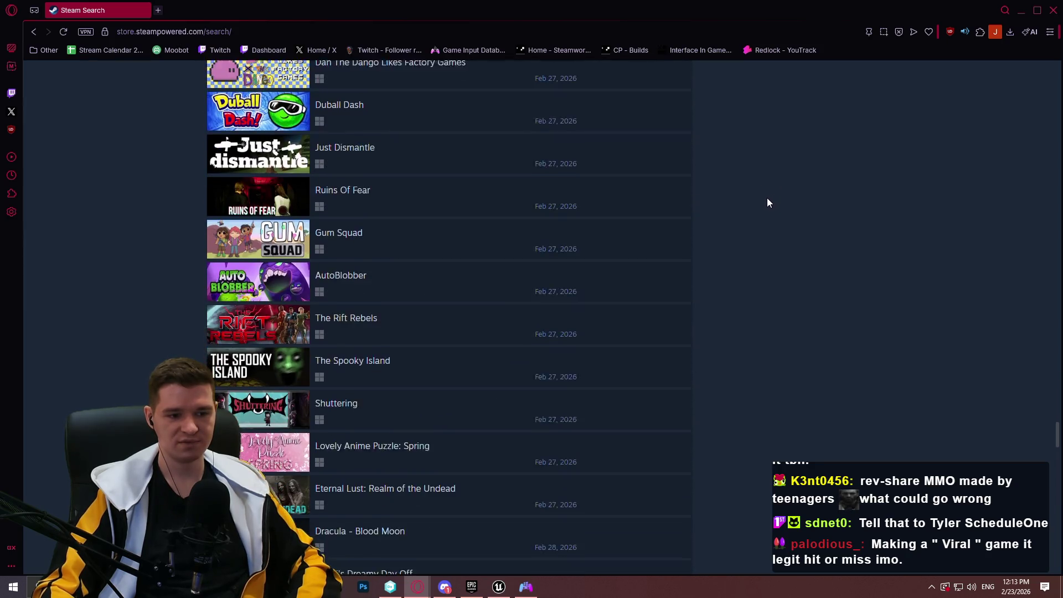
scroll(766, 202, up, 2)
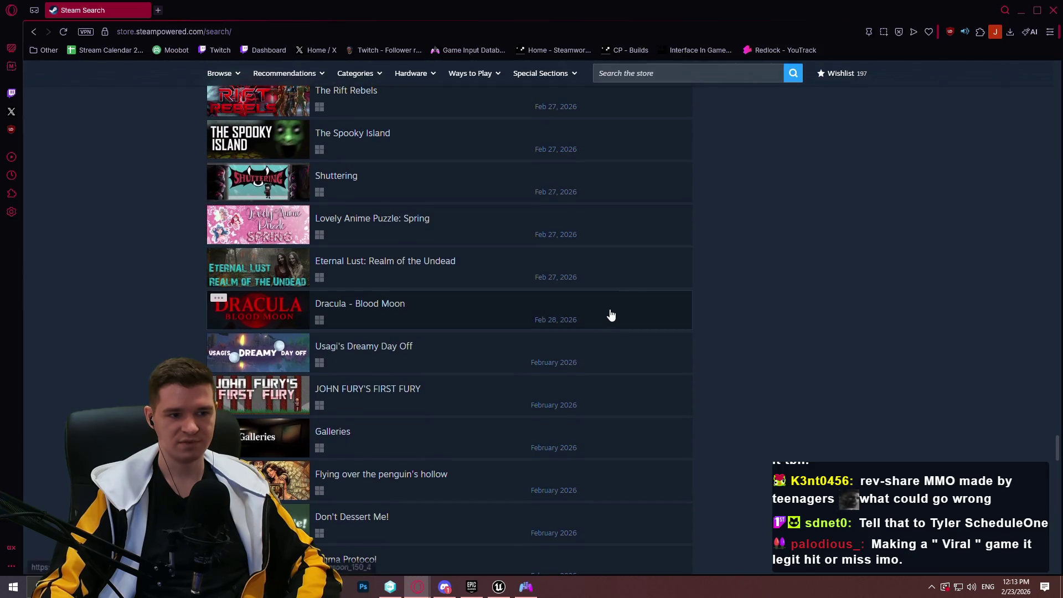
drag(191, 306, 599, 309)
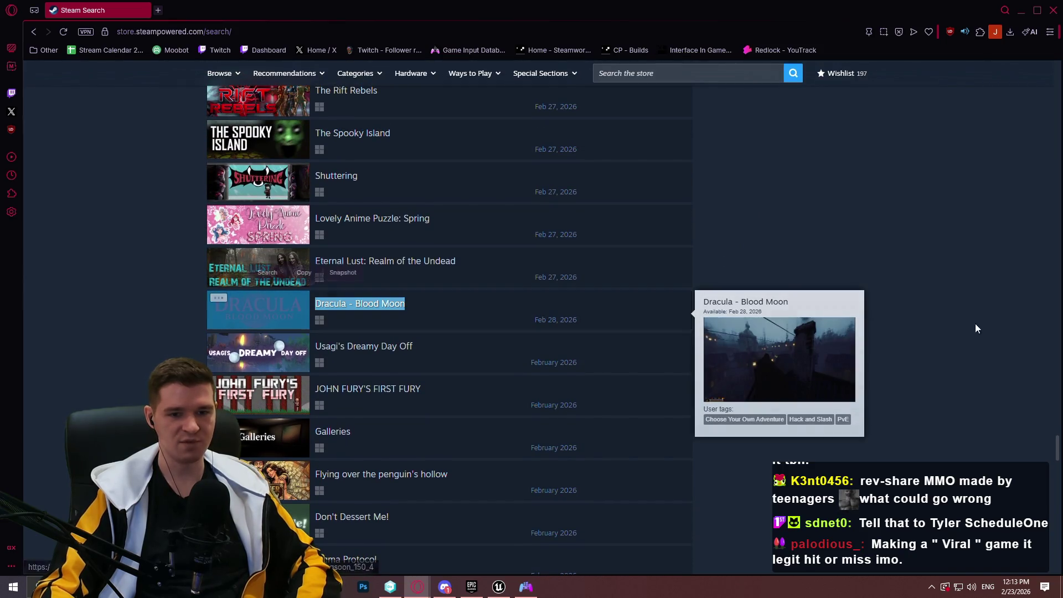
scroll(1058, 440, up, 1)
mouse_move(1059, 440)
mouse_down()
mouse_move(987, 67)
mouse_move(986, 254)
mouse_up()
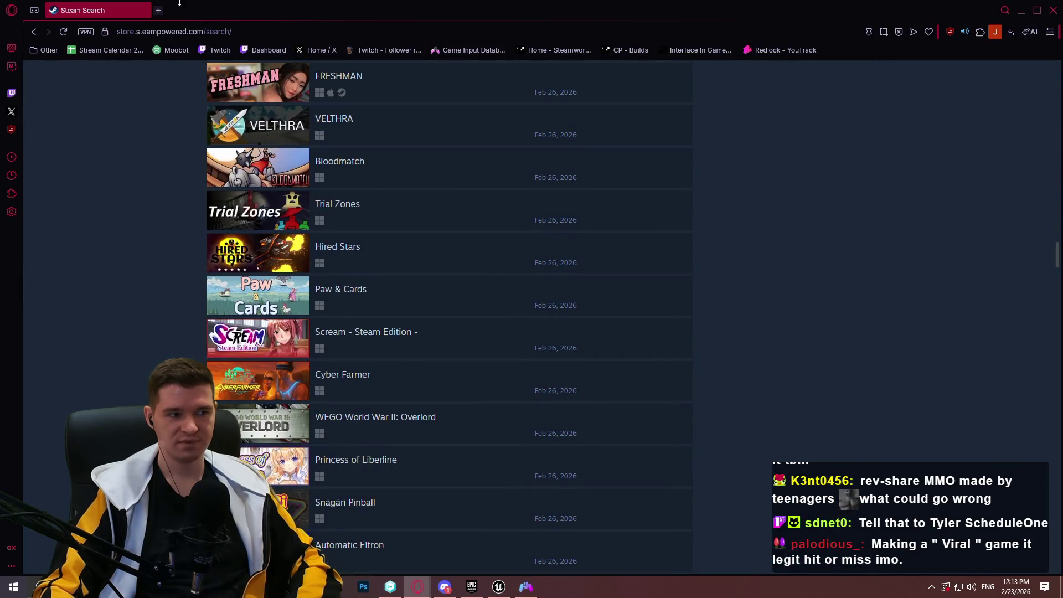
Browse the Popular Upcoming games list on the Steam store home page
click(59, 26)
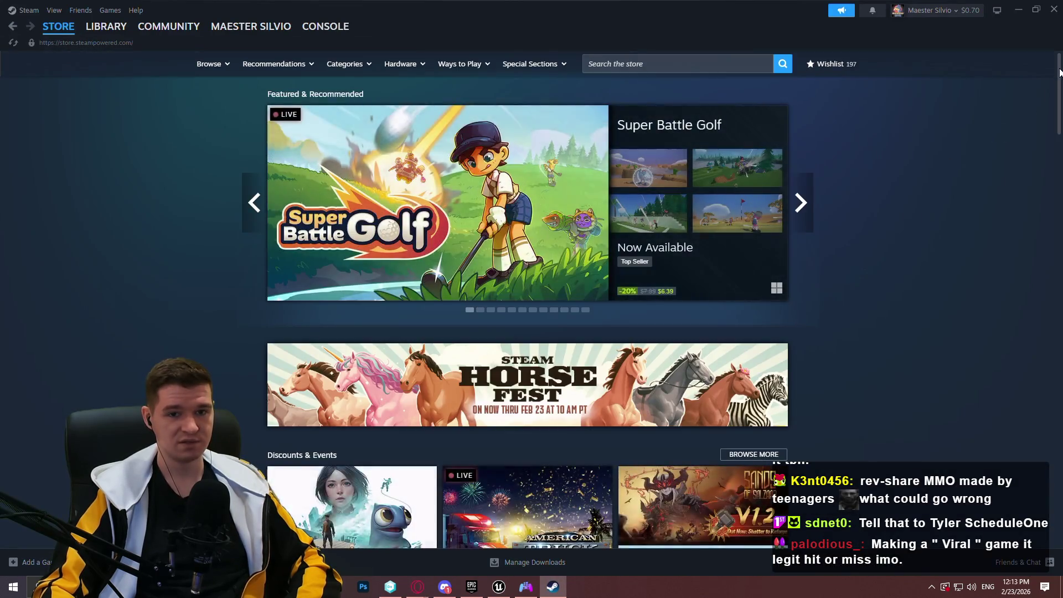
scroll(987, 133, down, 15)
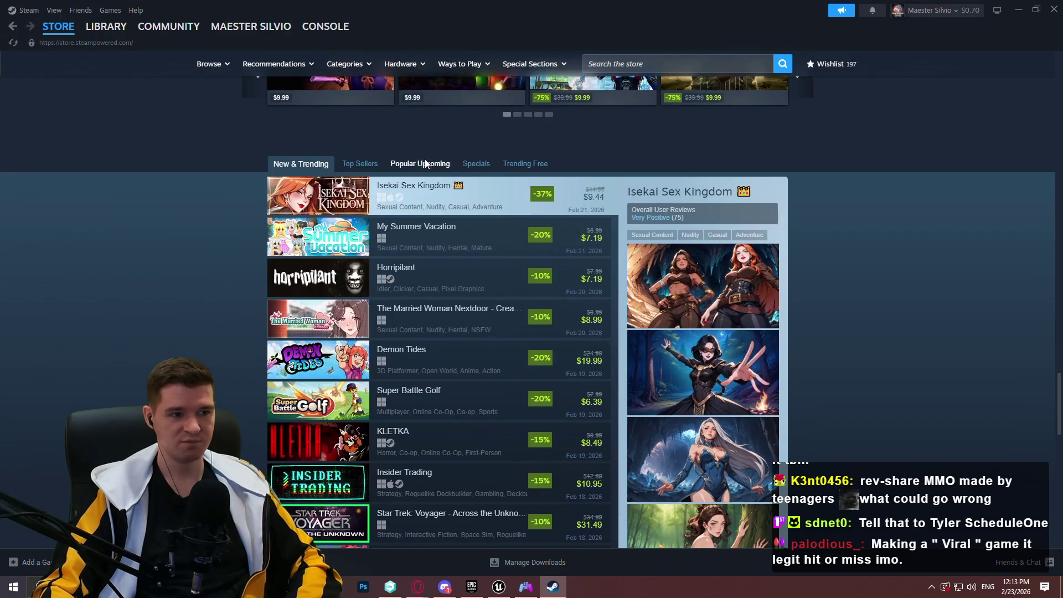
click(418, 163)
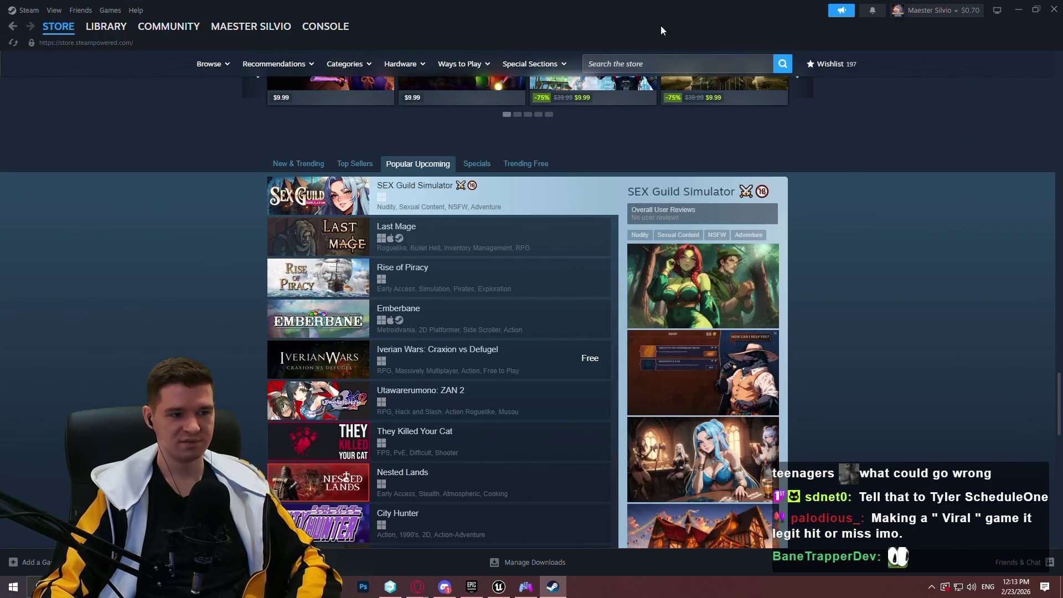
scroll(889, 255, down, 2)
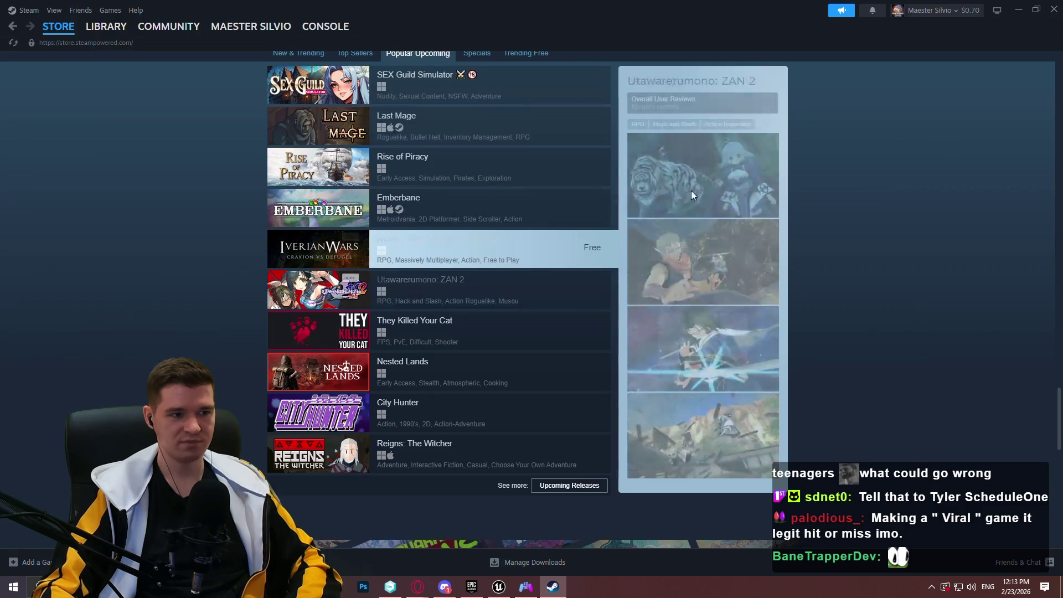
scroll(914, 151, up, 2)
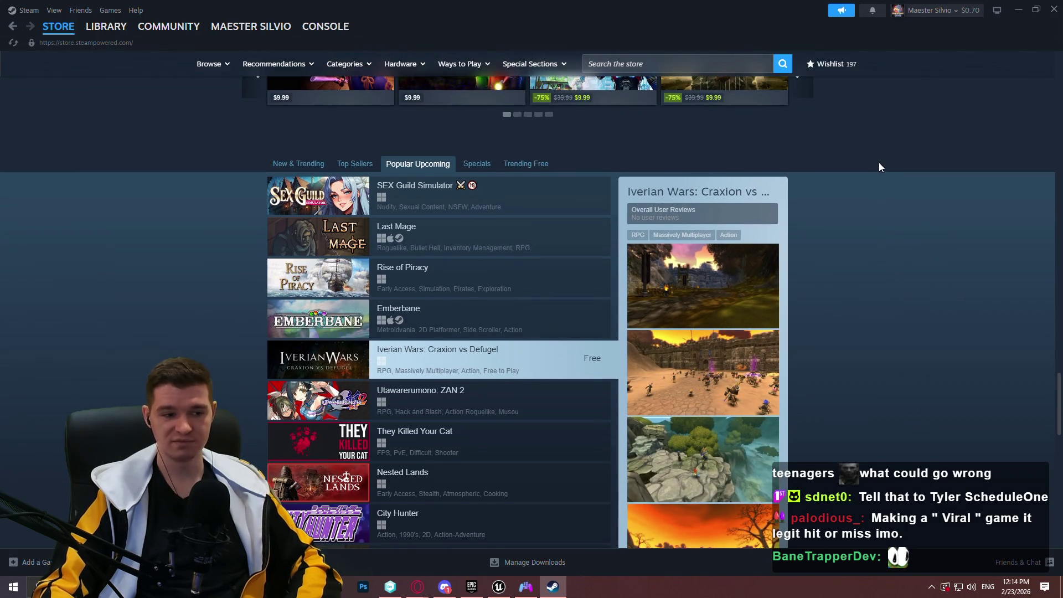
scroll(879, 163, down, 2)
Close the Steam client, returning to Opera's upcoming games search results
click(1054, 9)
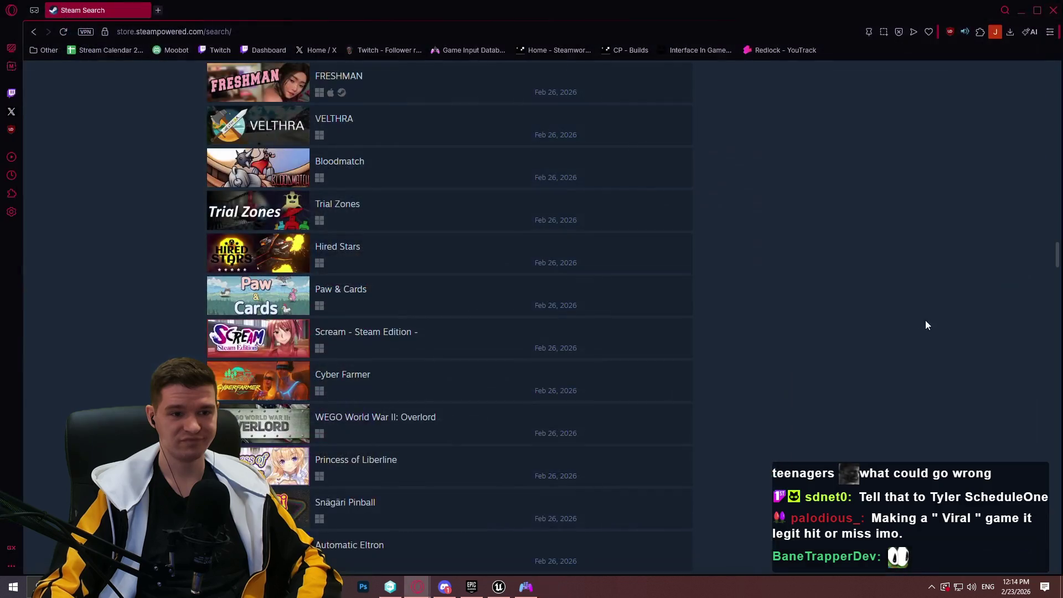
mouse_move(1056, 250)
mouse_down()
mouse_move(1052, 108)
mouse_move(1038, 187)
mouse_up()
scroll(1038, 188, down, 3)
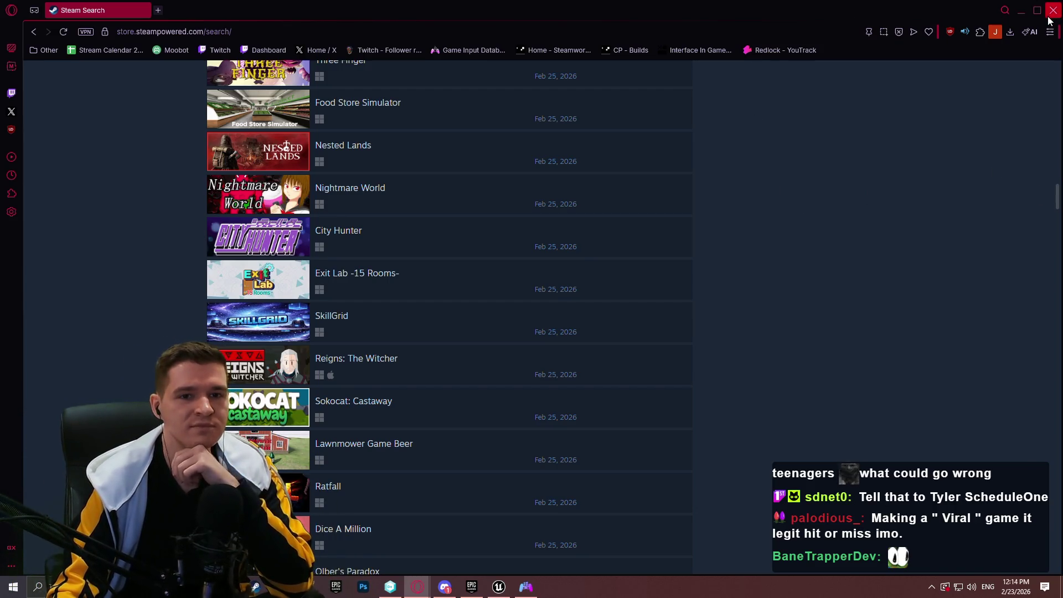
Close Opera and pan the event graph to the Resume, Restart and Quit Game groups
click(1060, 3)
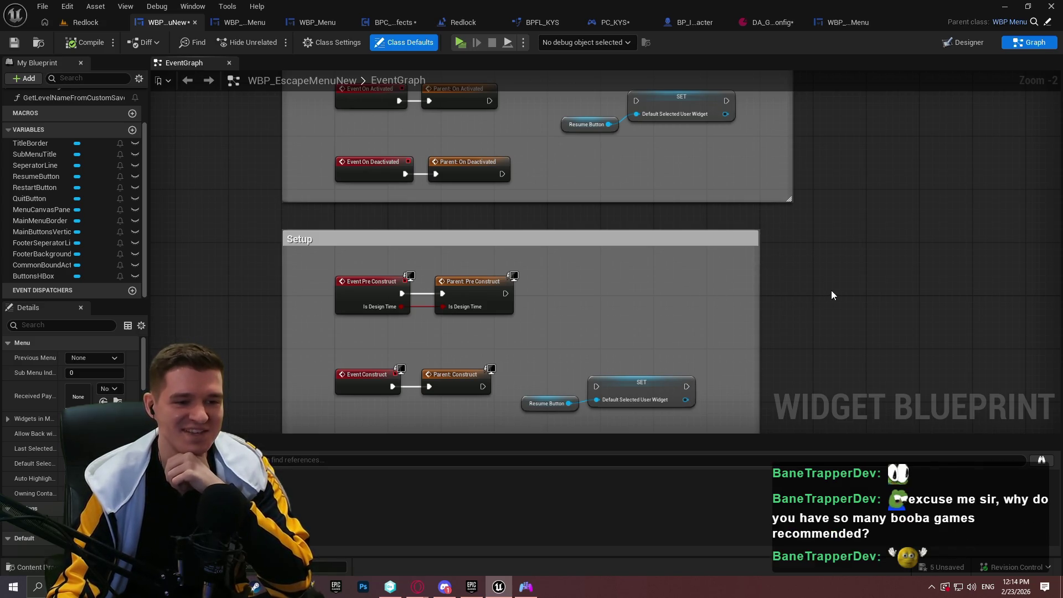
scroll(830, 290, down, 3)
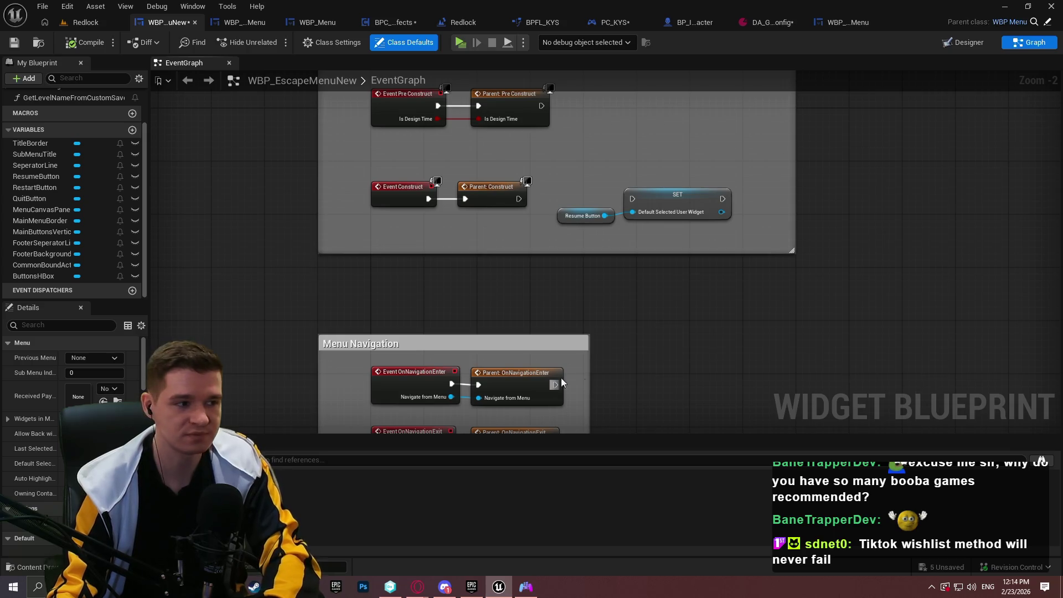
scroll(839, 340, down, 5)
scroll(541, 310, up, 2)
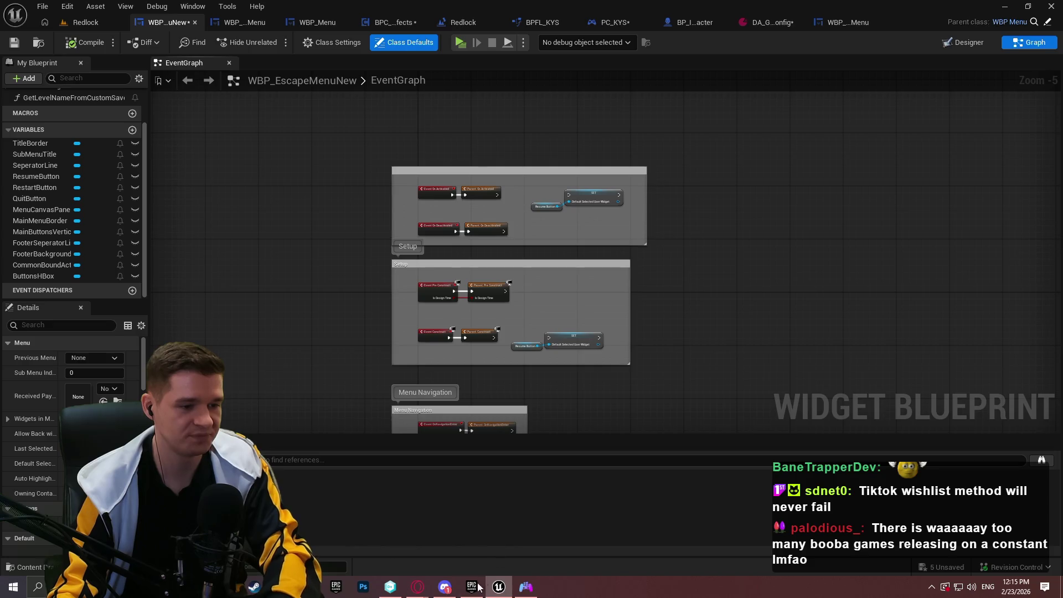
mouse_move(815, 326)
mouse_down()
mouse_move(696, 159)
mouse_move(764, 181)
mouse_move(751, 184)
mouse_up()
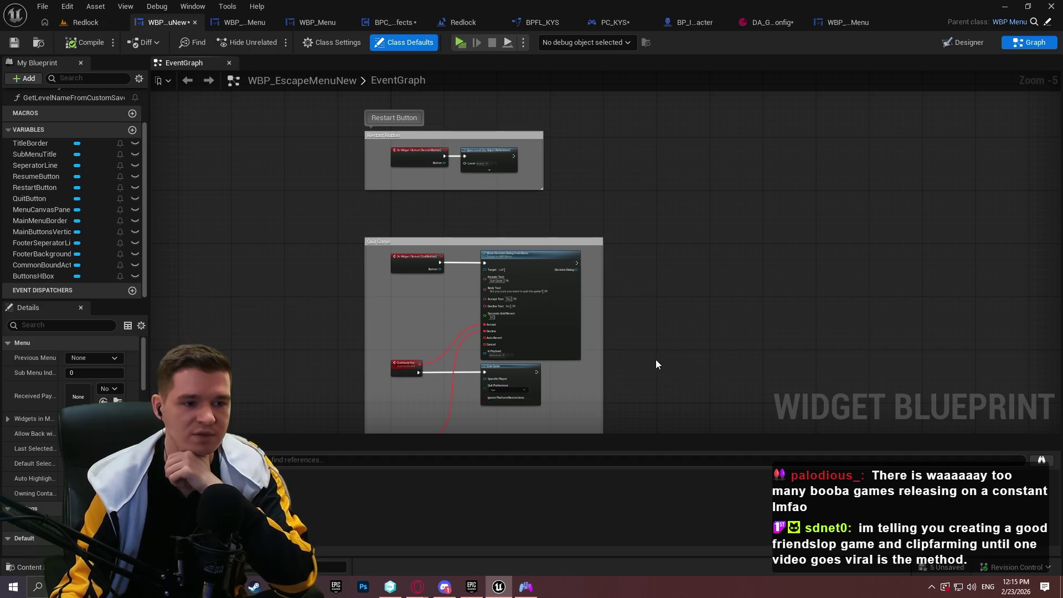
Look over IA_Pause in BP_ImSimBaseCharacter's PlayerInputGraph, then return to the Redlock level editor
drag(656, 360, 697, 209)
key(ctrl+Tab)
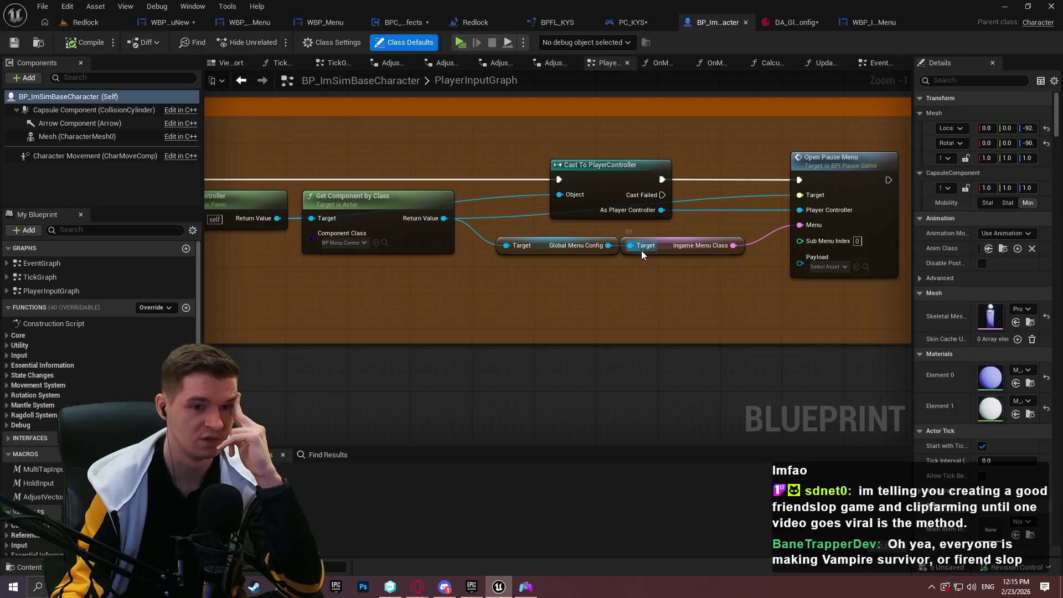
drag(464, 265, 622, 284)
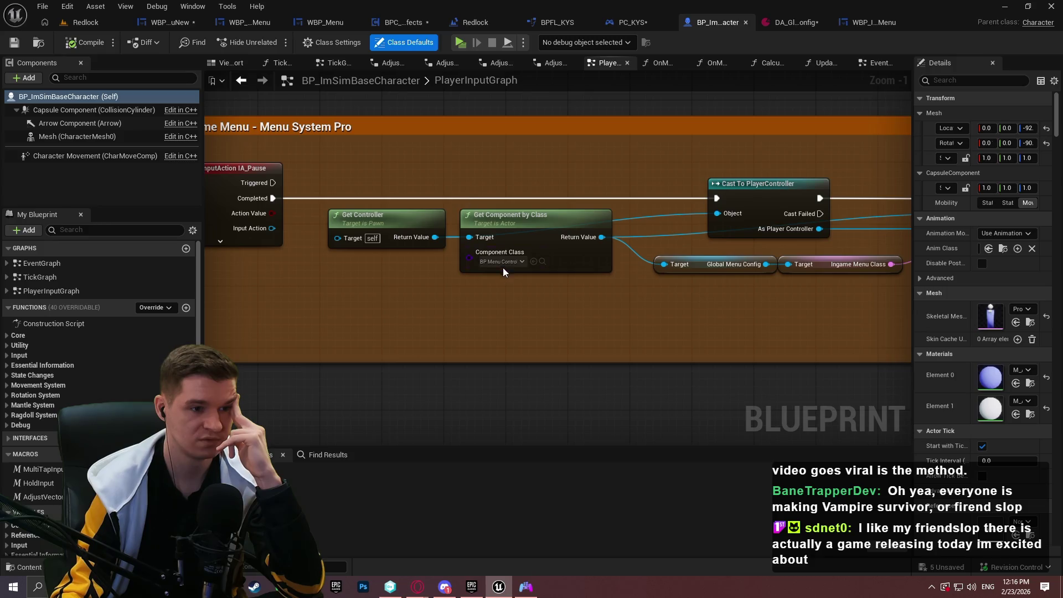
key(ctrl+Tab)
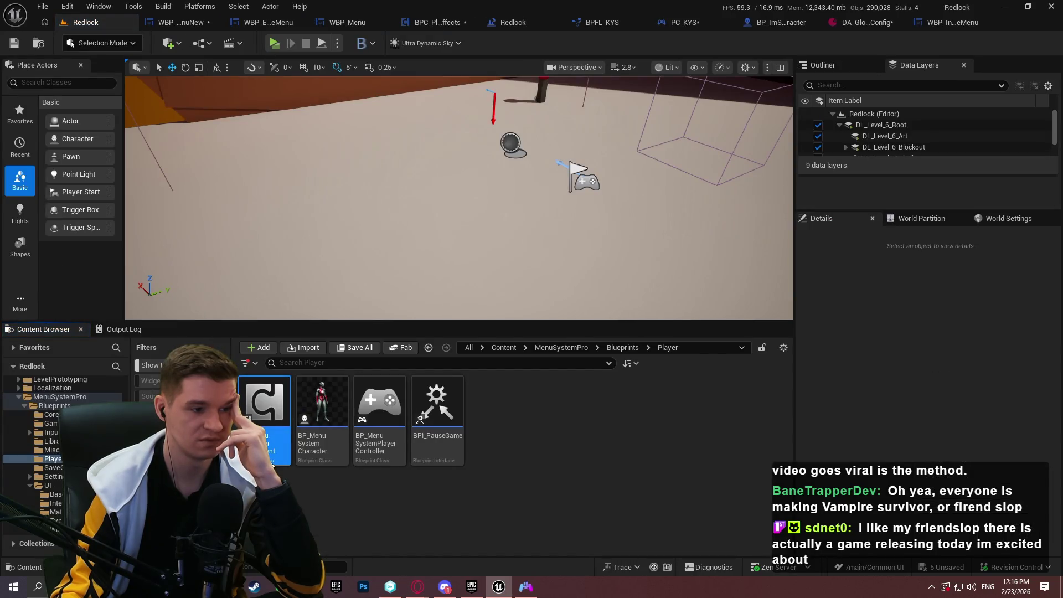
double_click(270, 421)
click(6, 152)
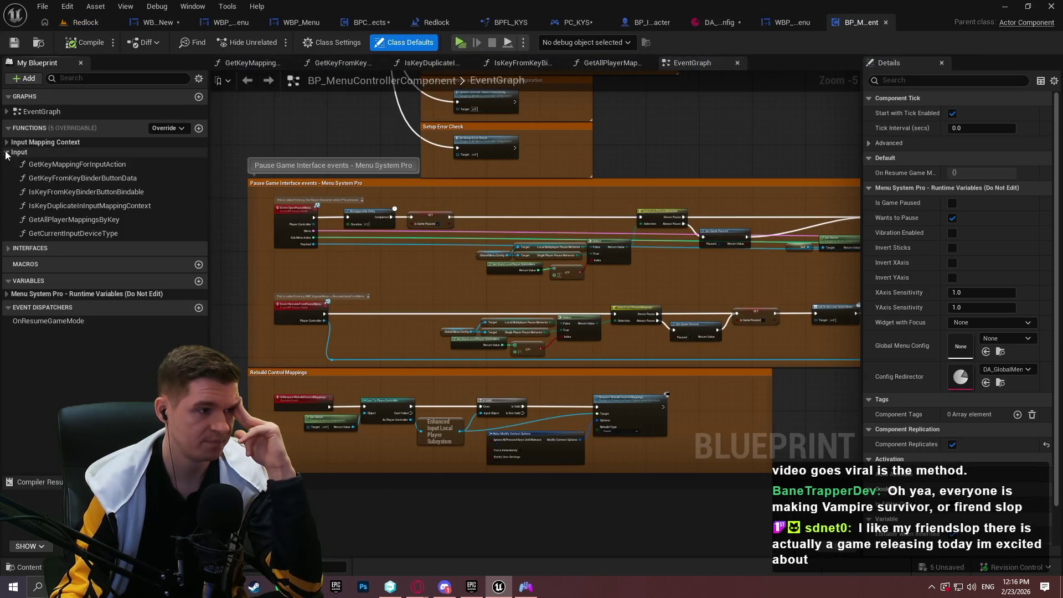
click(7, 143)
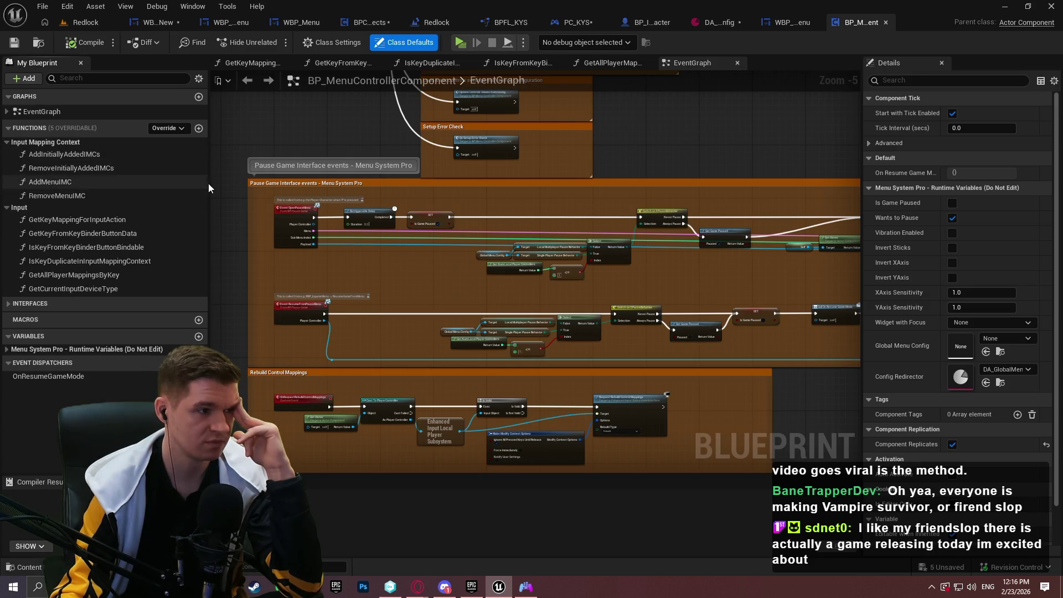
click(7, 111)
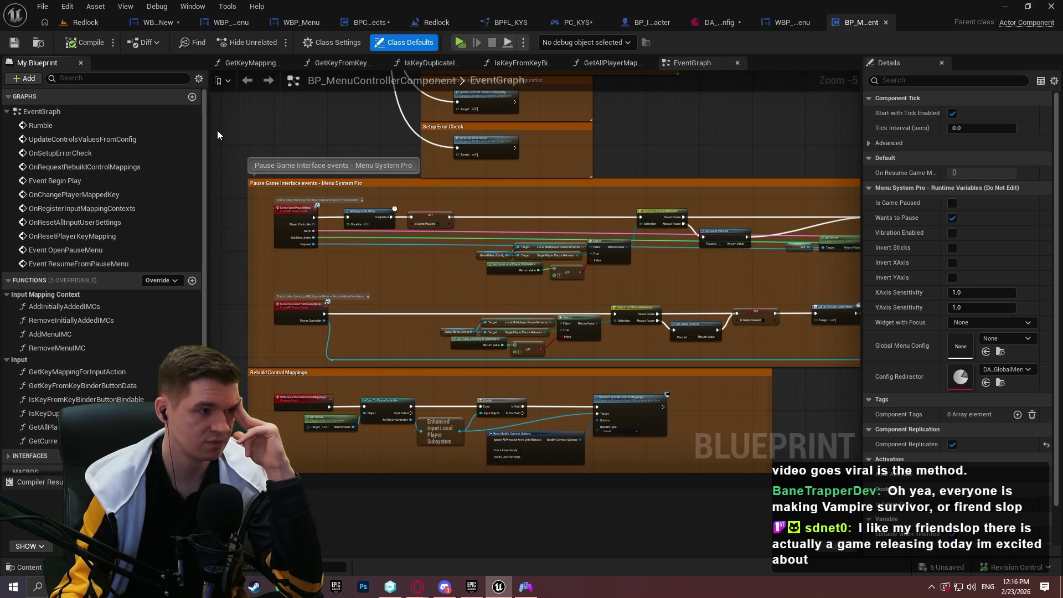
scroll(182, 174, down, 1)
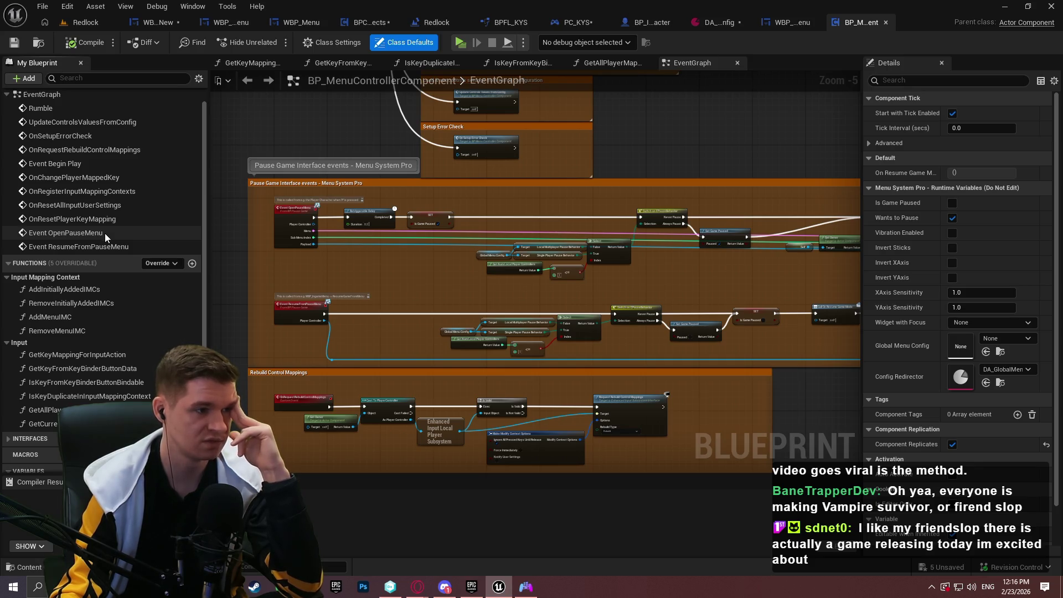
scroll(131, 313, down, 3)
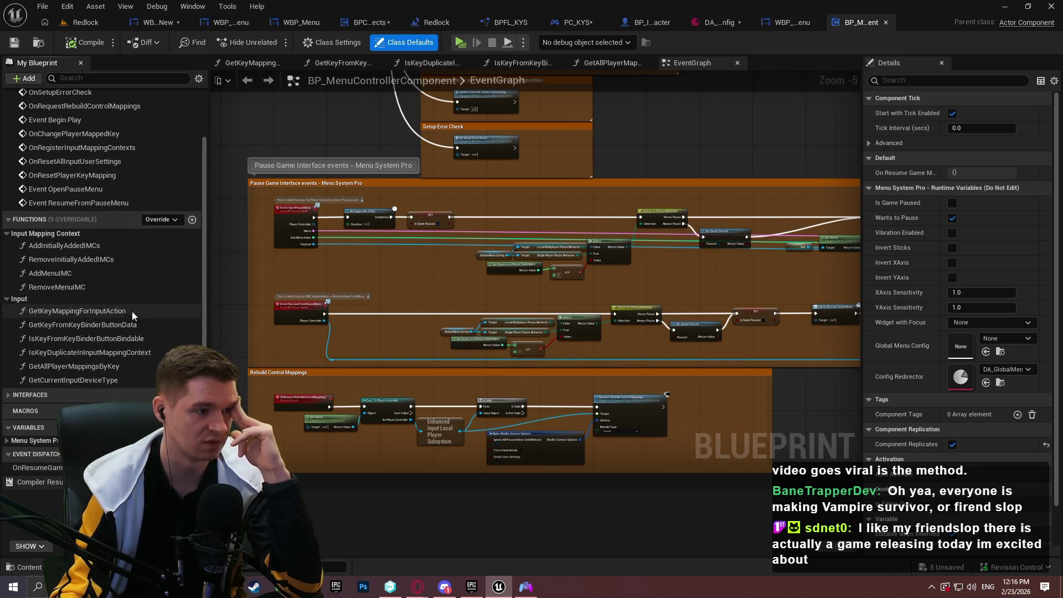
click(9, 395)
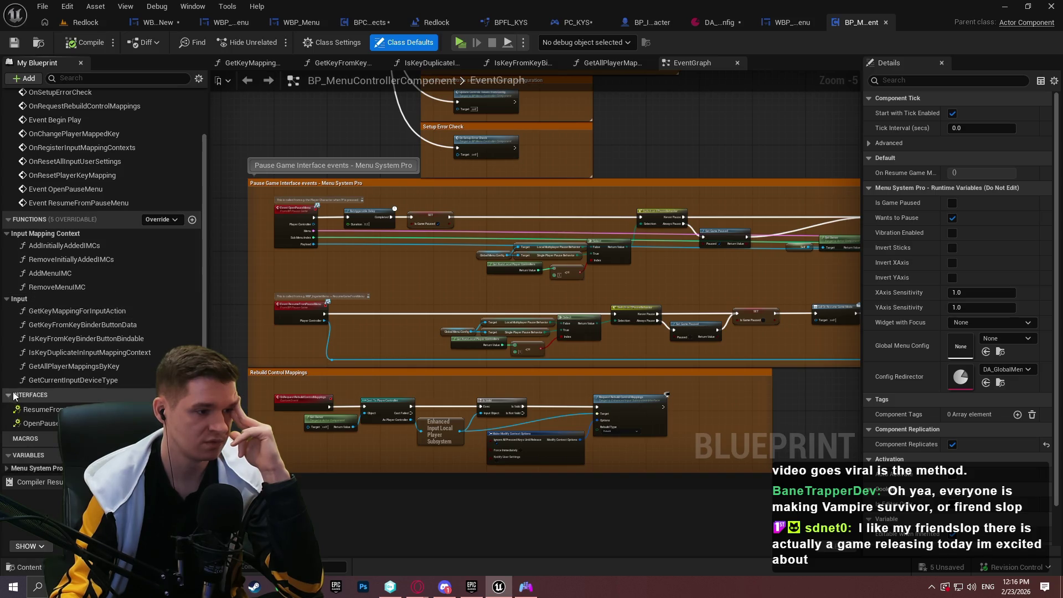
scroll(96, 360, down, 2)
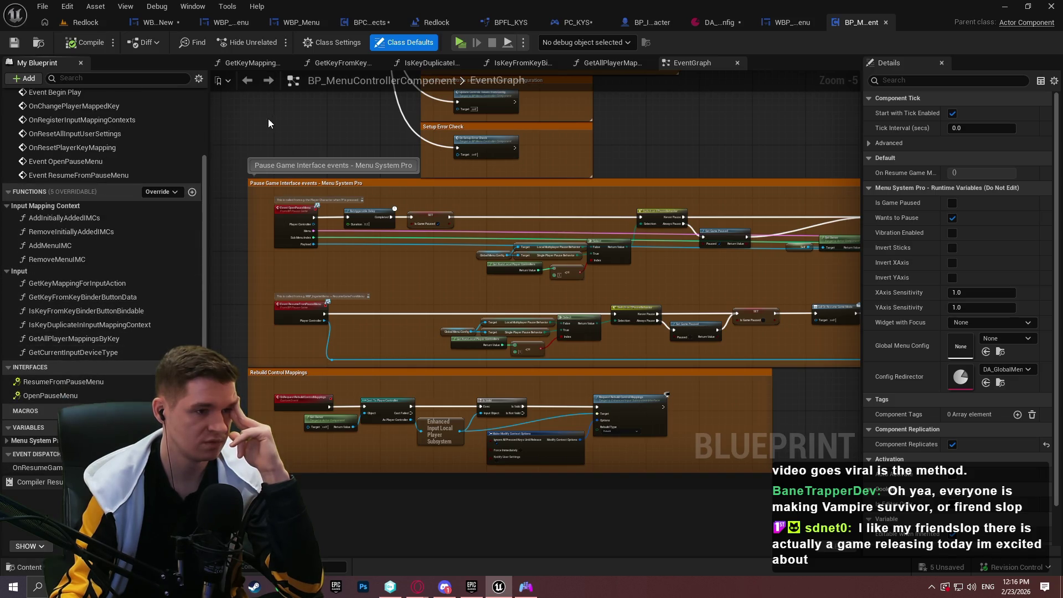
drag(265, 131, 243, 279)
scroll(258, 161, up, 2)
mouse_move(258, 161)
mouse_down()
mouse_move(281, 290)
mouse_move(208, 121)
mouse_up()
drag(471, 372, 487, 95)
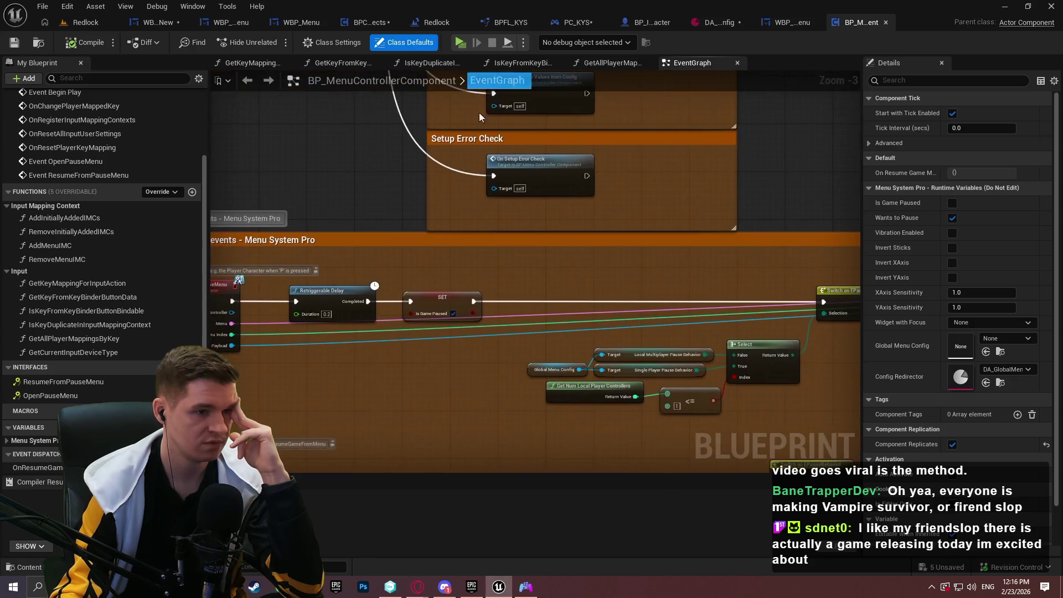
scroll(487, 95, down, 2)
mouse_move(663, 98)
mouse_down()
mouse_move(214, 167)
mouse_move(611, 267)
mouse_up()
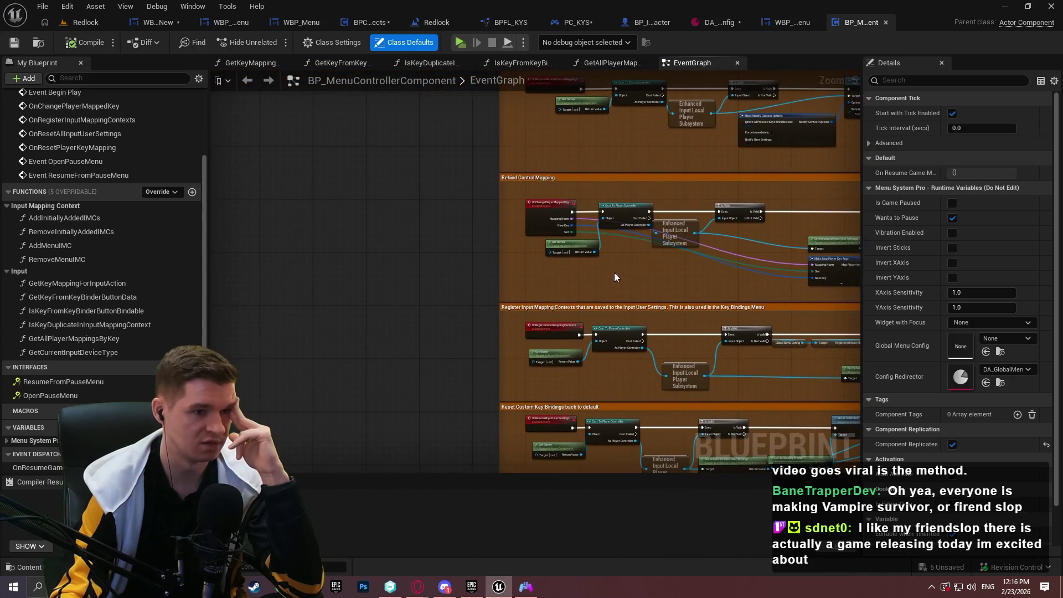
drag(644, 365, 482, 225)
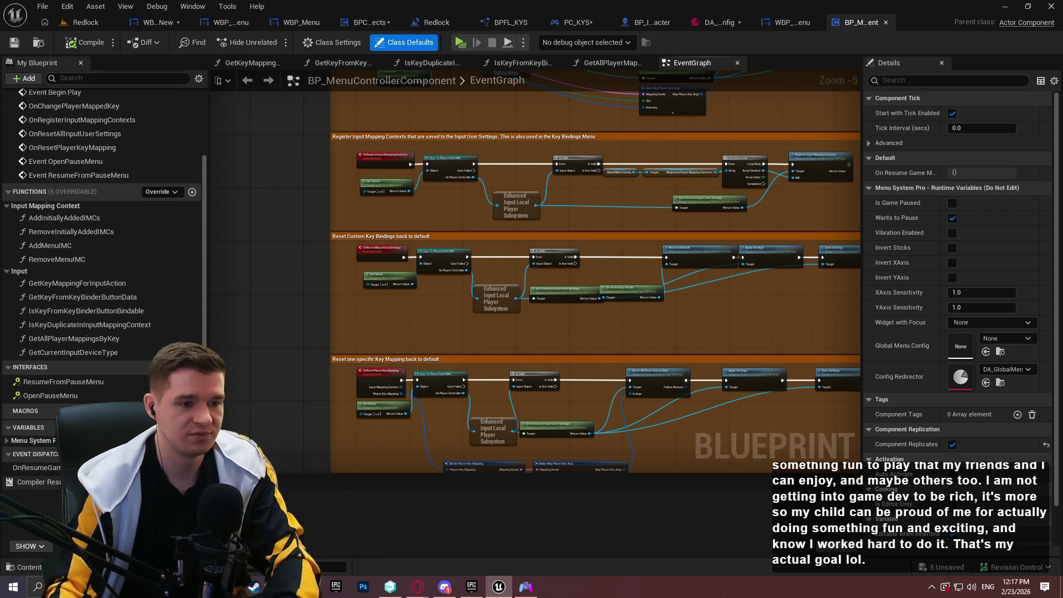
scroll(549, 277, up, 1)
scroll(591, 256, up, 1)
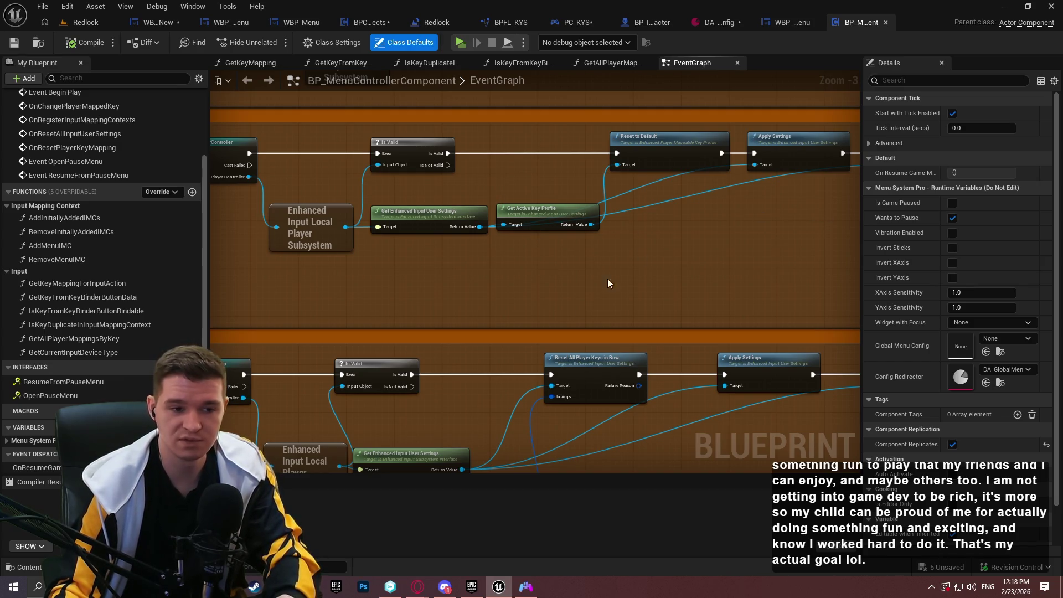
scroll(639, 251, down, 2)
drag(714, 411, 622, 316)
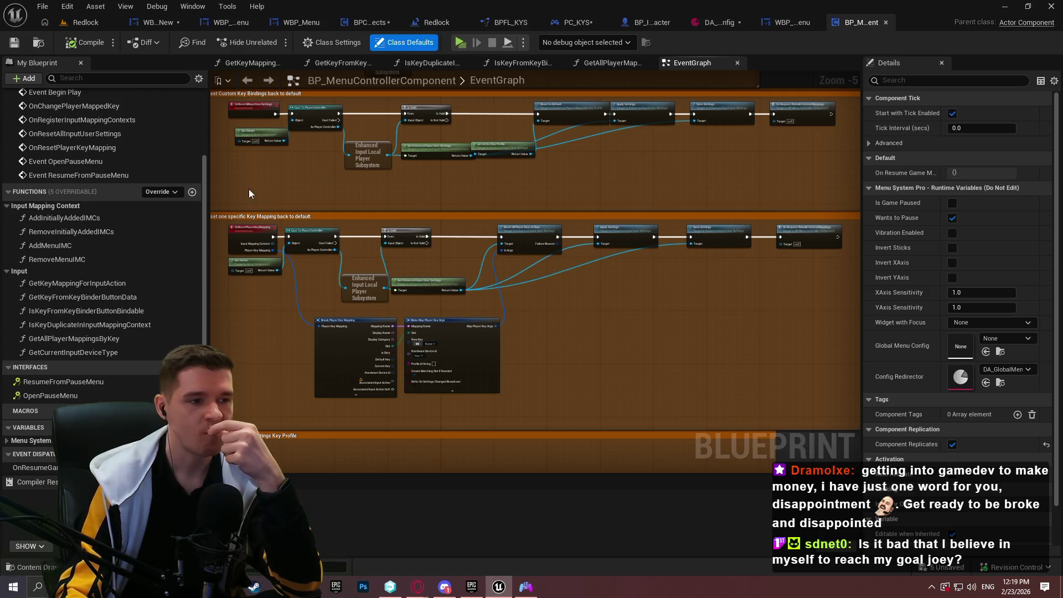
mouse_move(417, 587)
click(516, 535)
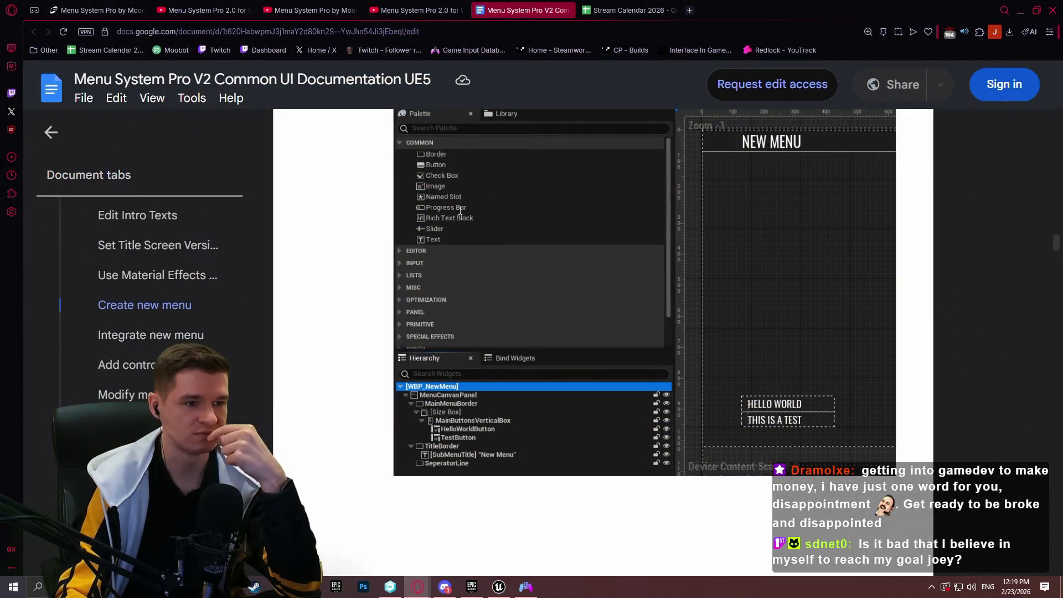
scroll(327, 252, down, 10)
scroll(333, 255, down, 5)
scroll(199, 335, down, 2)
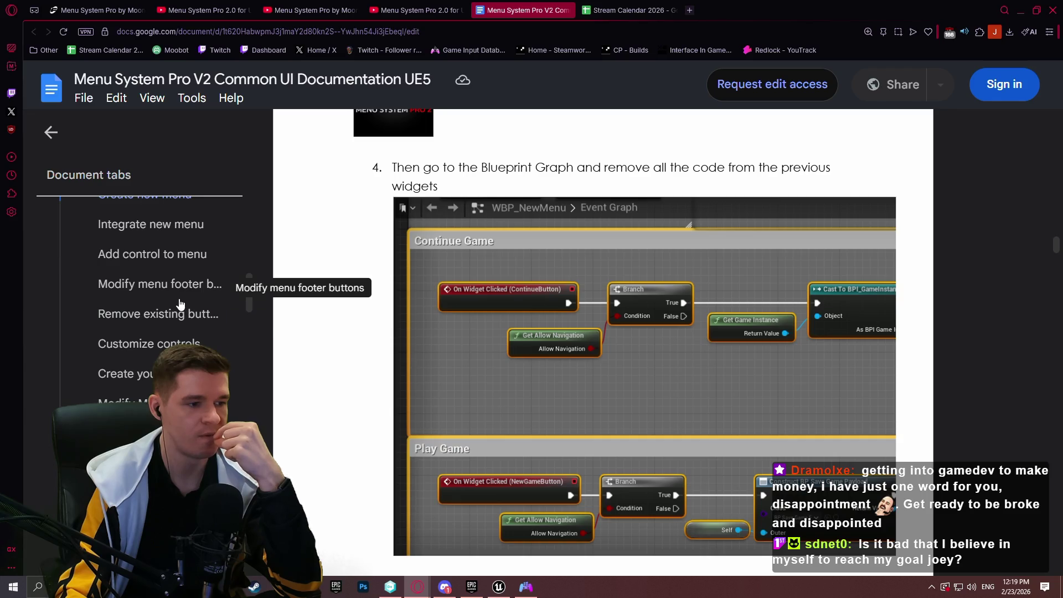
scroll(171, 285, down, 3)
scroll(139, 300, up, 3)
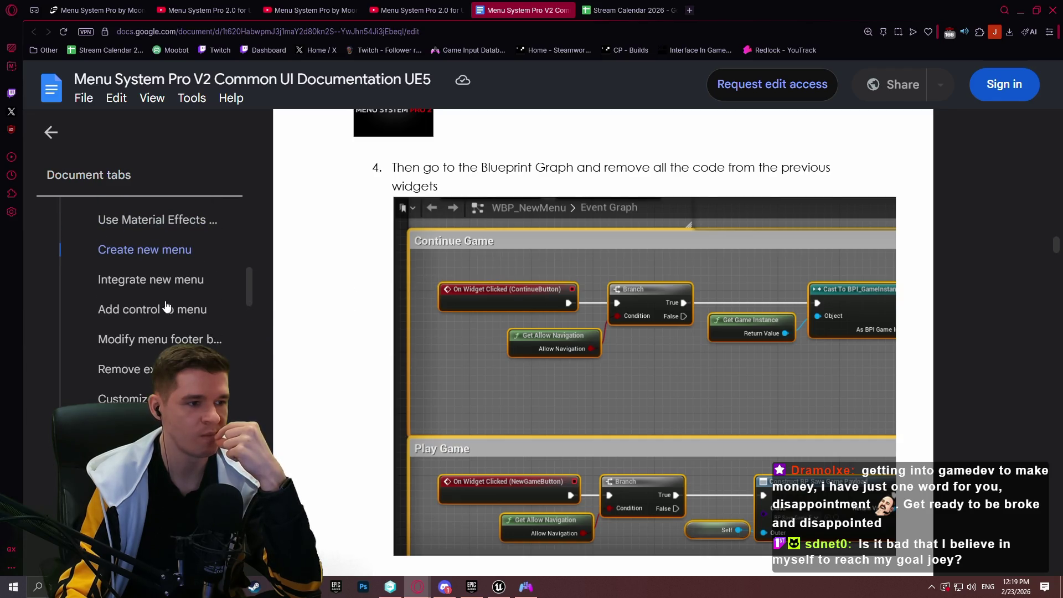
click(170, 287)
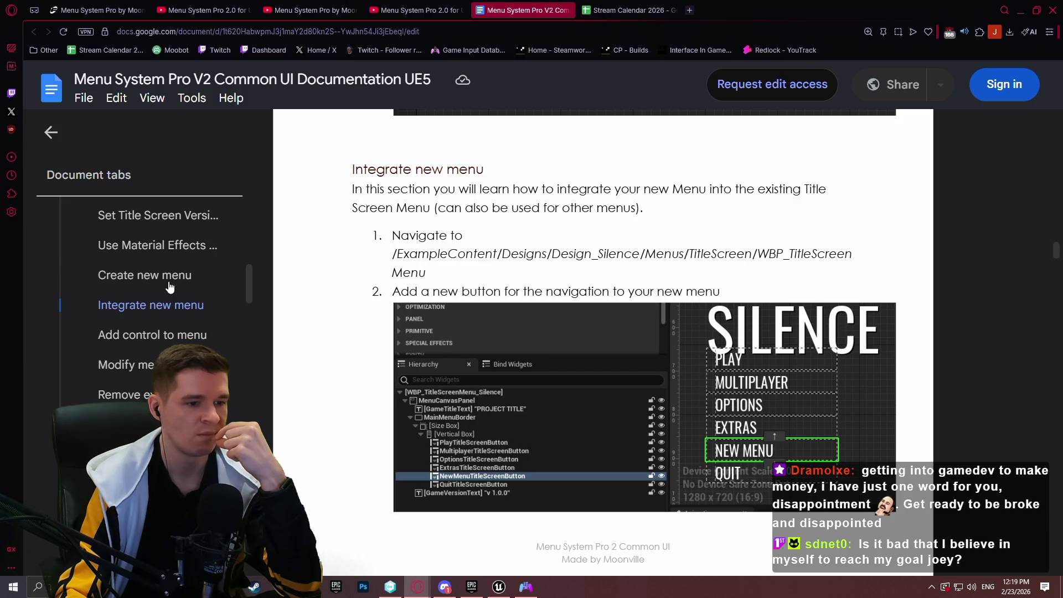
scroll(167, 274, down, 5)
scroll(182, 235, down, 5)
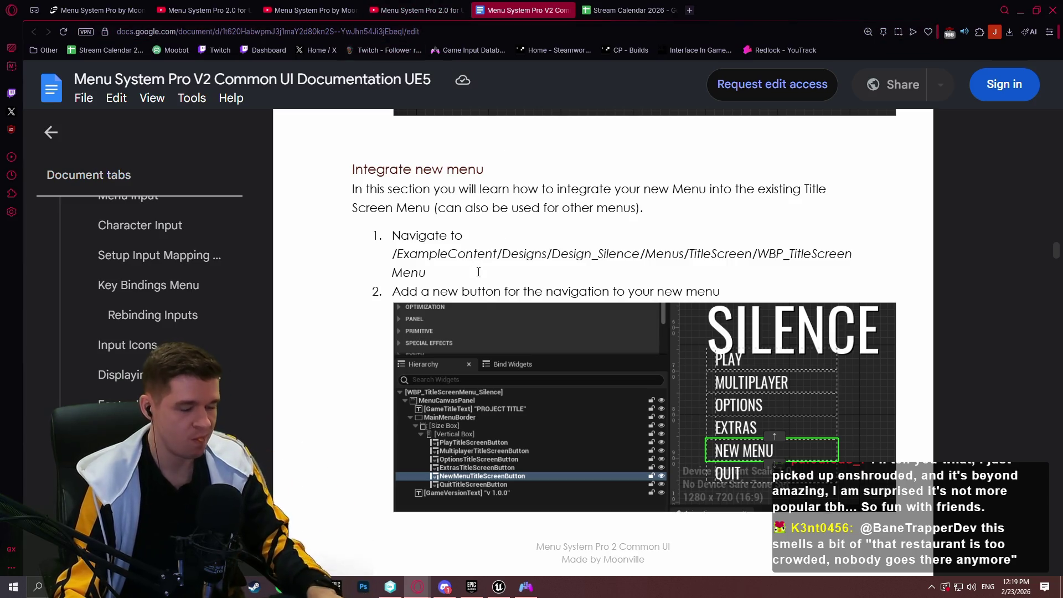
key(ctrl+0)
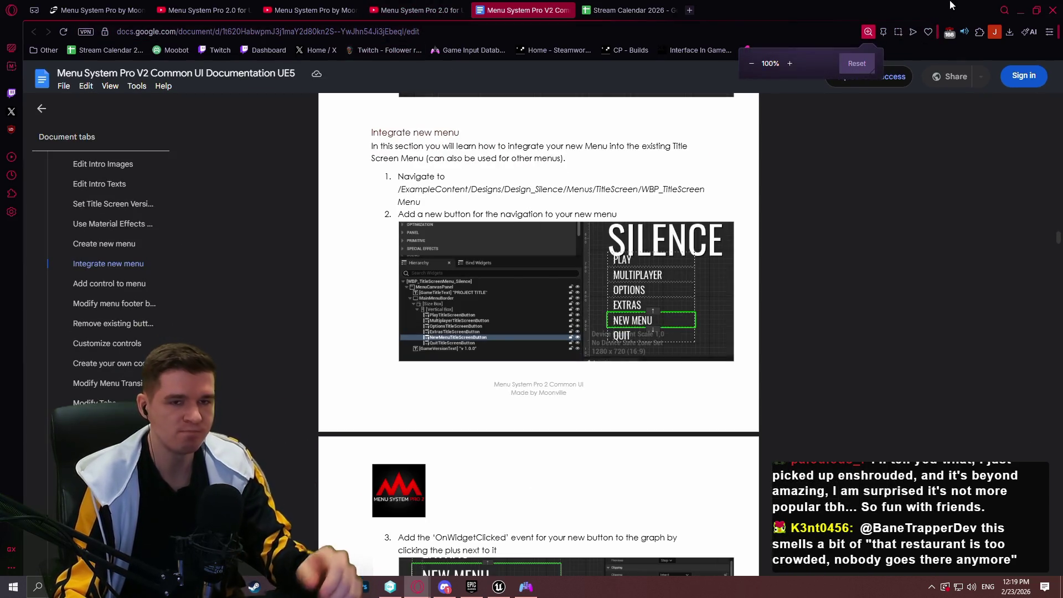
click(1019, 11)
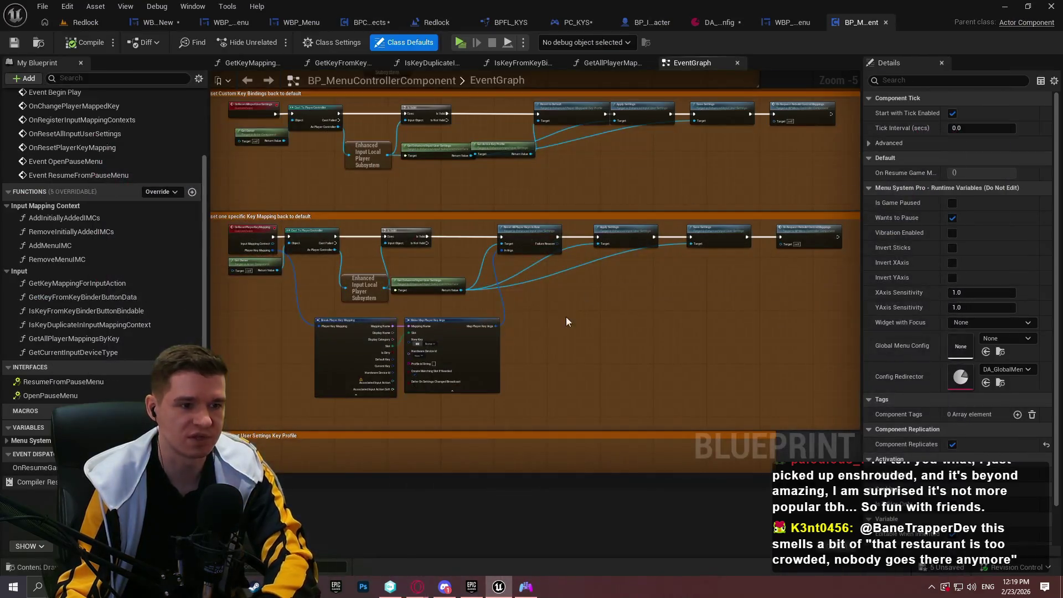
mouse_move(560, 287)
mouse_down()
mouse_move(560, 335)
mouse_move(508, 321)
mouse_move(746, 288)
mouse_move(703, 294)
mouse_move(724, 290)
mouse_move(538, 39)
mouse_up()
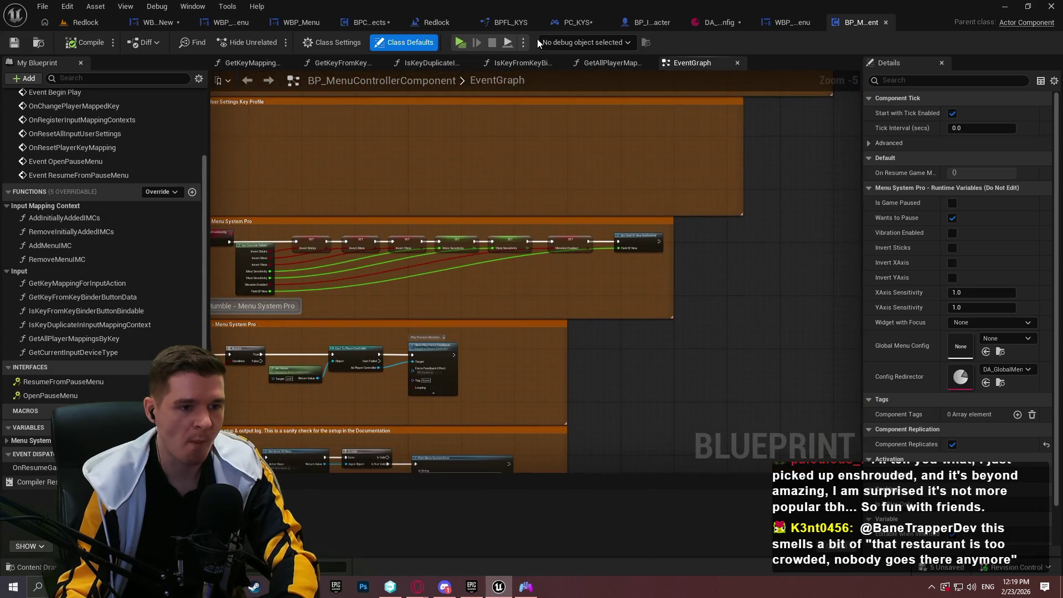
scroll(523, 371, up, 1)
mouse_move(523, 371)
mouse_down()
mouse_move(557, 171)
mouse_move(614, 114)
mouse_move(661, 219)
mouse_move(607, 166)
mouse_move(582, 207)
mouse_move(320, 425)
mouse_up()
scroll(493, 184, up, 2)
scroll(511, 161, down, 3)
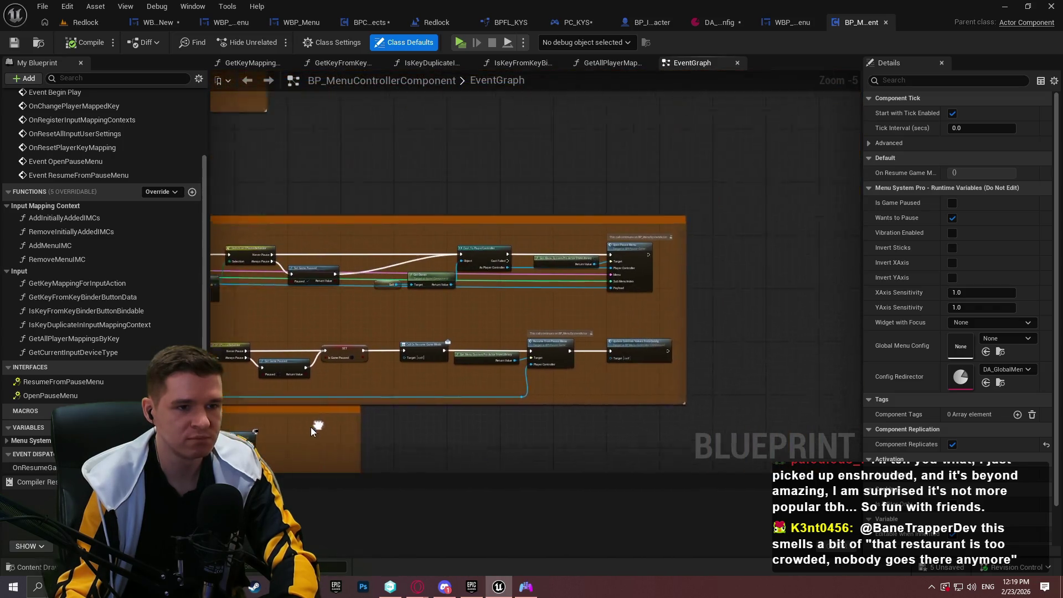
scroll(558, 299, up, 4)
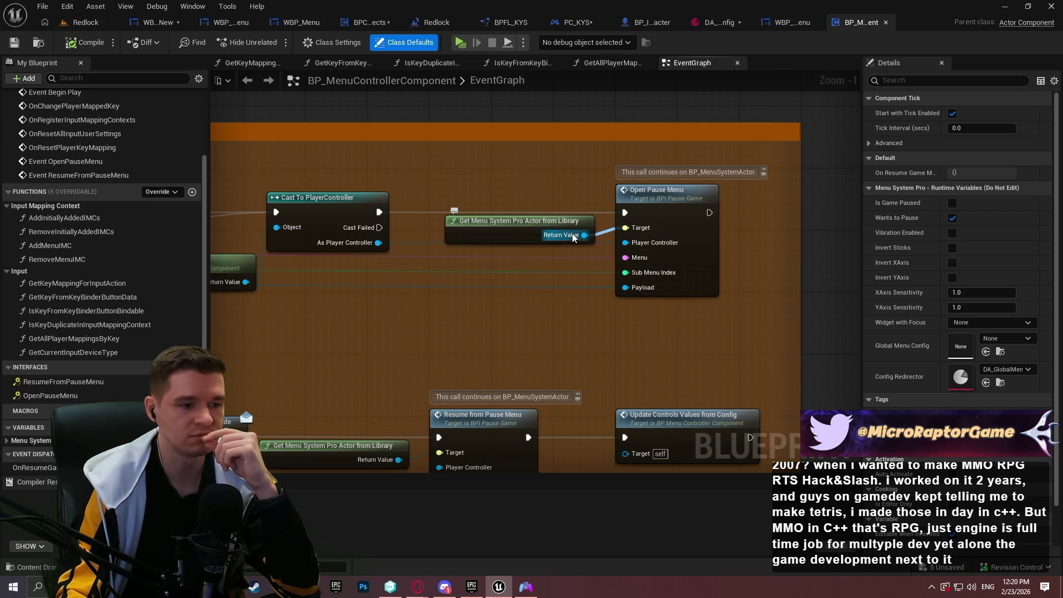
click(406, 364)
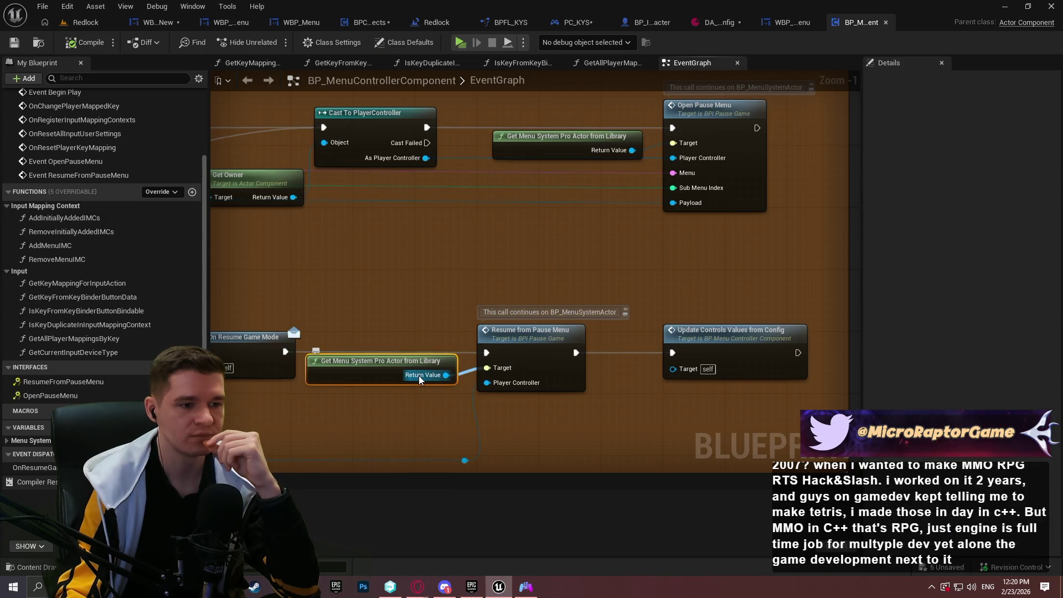
click(446, 380)
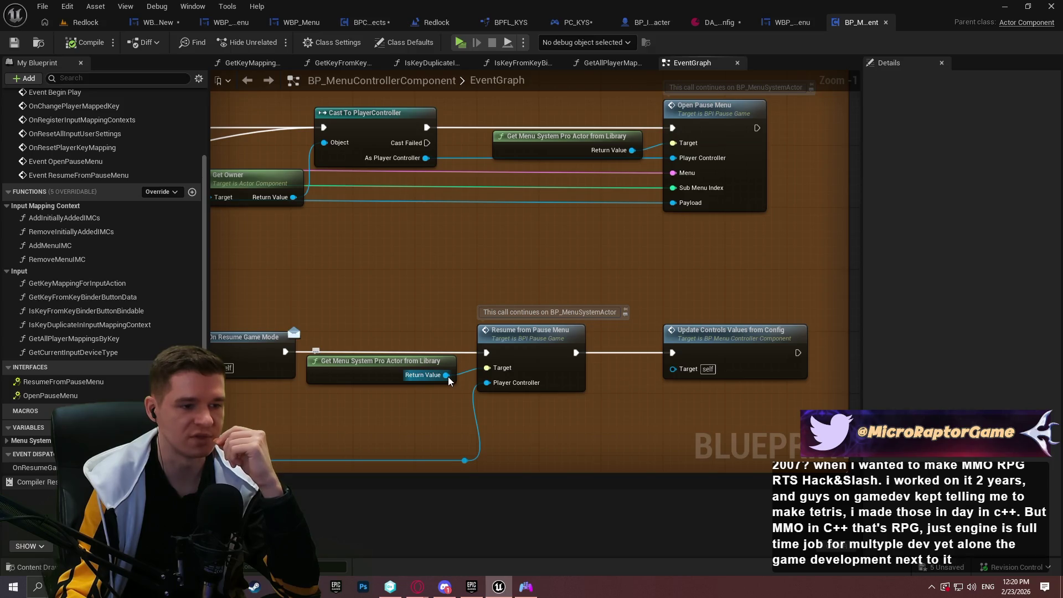
click(448, 376)
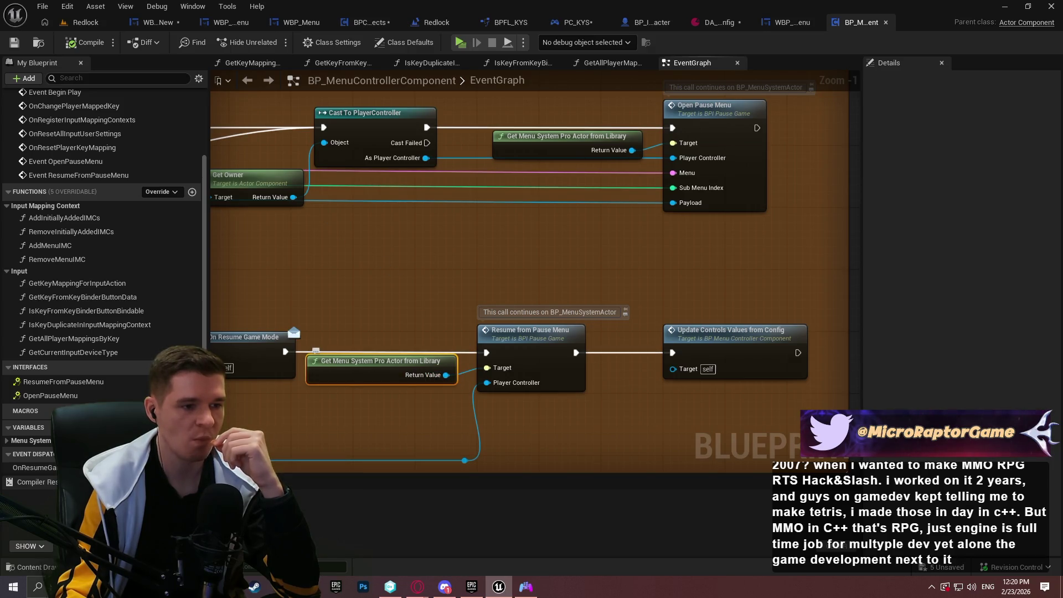
Open the GetMenuSystemProActorFromLibrary function graph and view its Print Menu System Error node
double_click(421, 370)
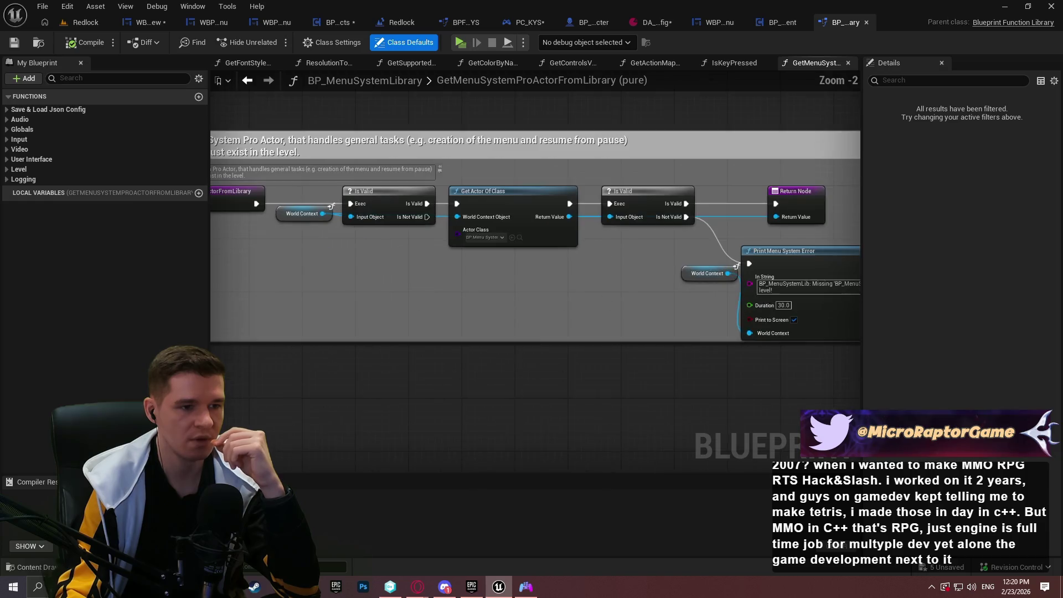
scroll(447, 319, up, 2)
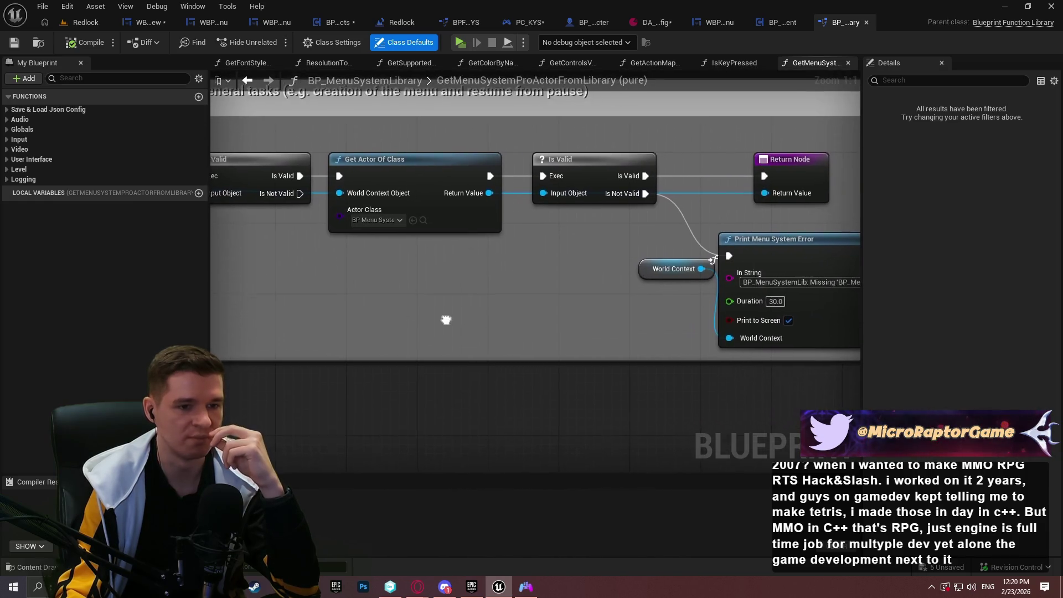
drag(448, 320, 378, 327)
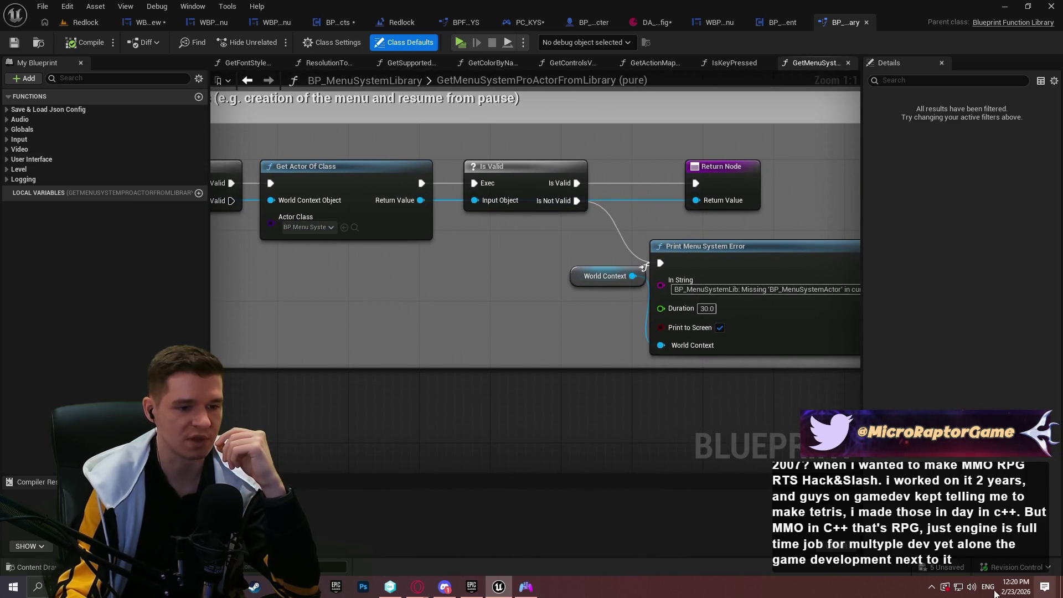
Open BP_MenuSystemActor and frame the Creates the Menu Container Widget comment
click(354, 228)
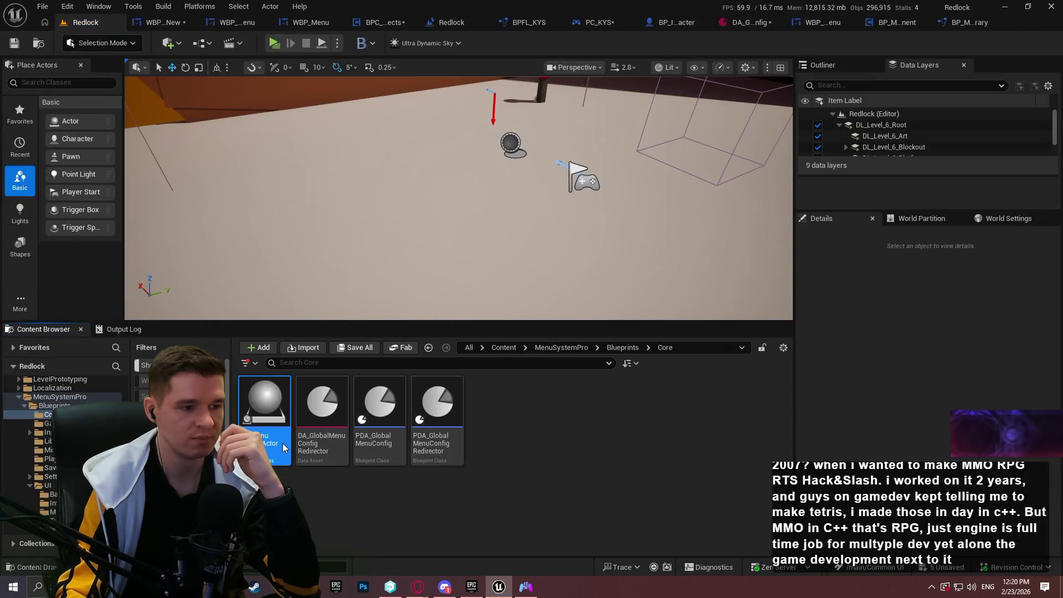
double_click(283, 444)
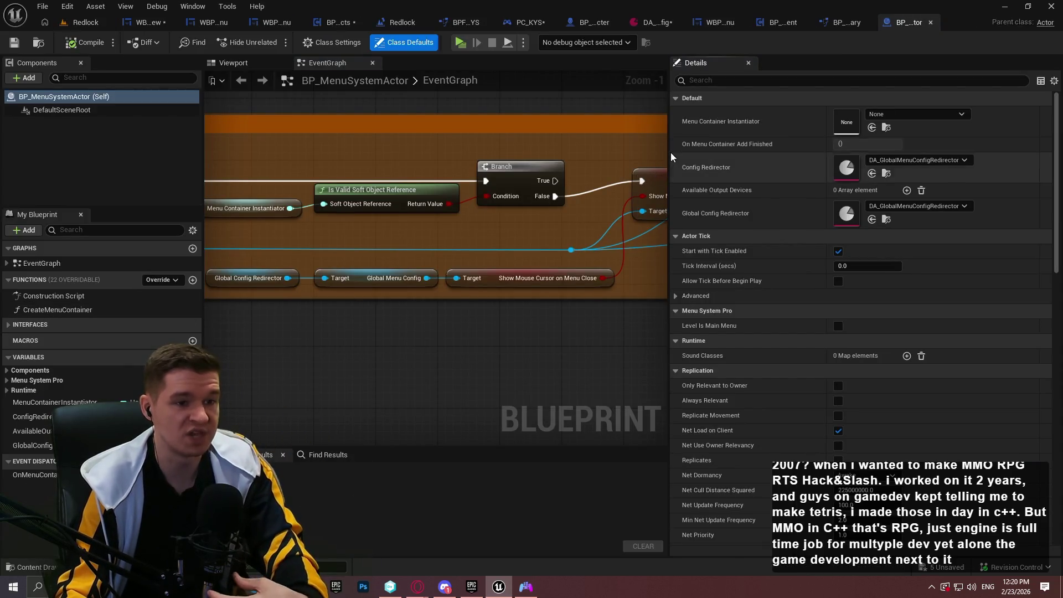
drag(672, 157, 857, 157)
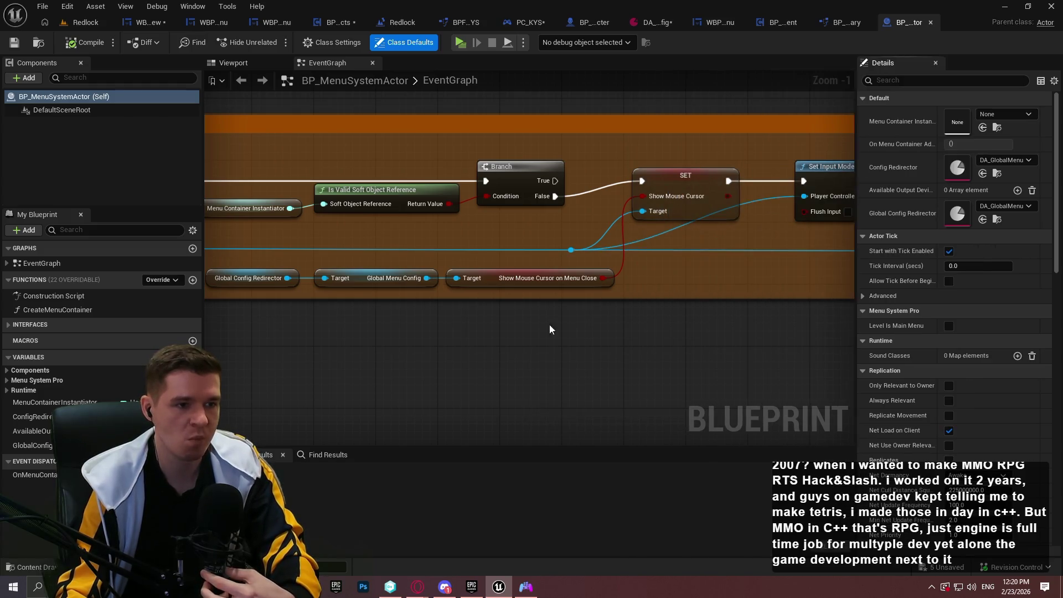
scroll(732, 416, down, 2)
mouse_move(529, 244)
mouse_down()
mouse_move(469, 241)
mouse_move(460, 341)
mouse_move(423, 447)
mouse_up()
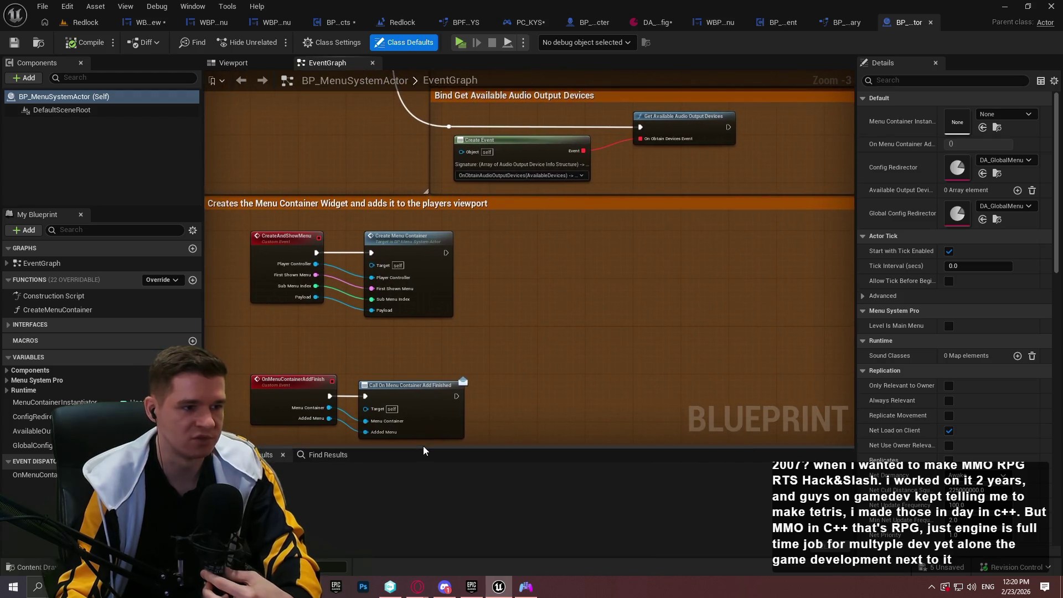
scroll(430, 262, up, 2)
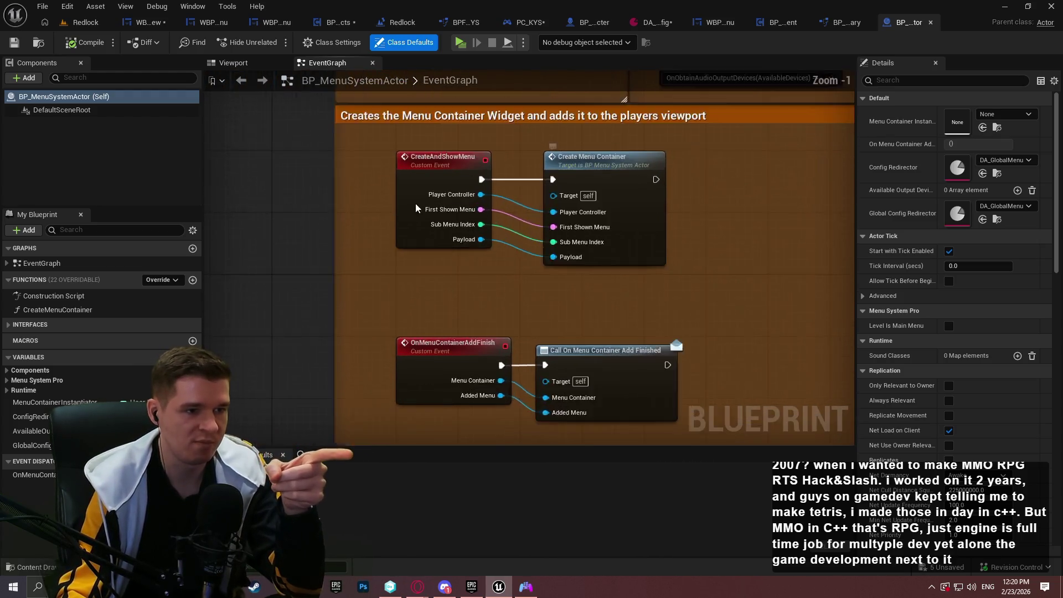
scroll(418, 206, up, 1)
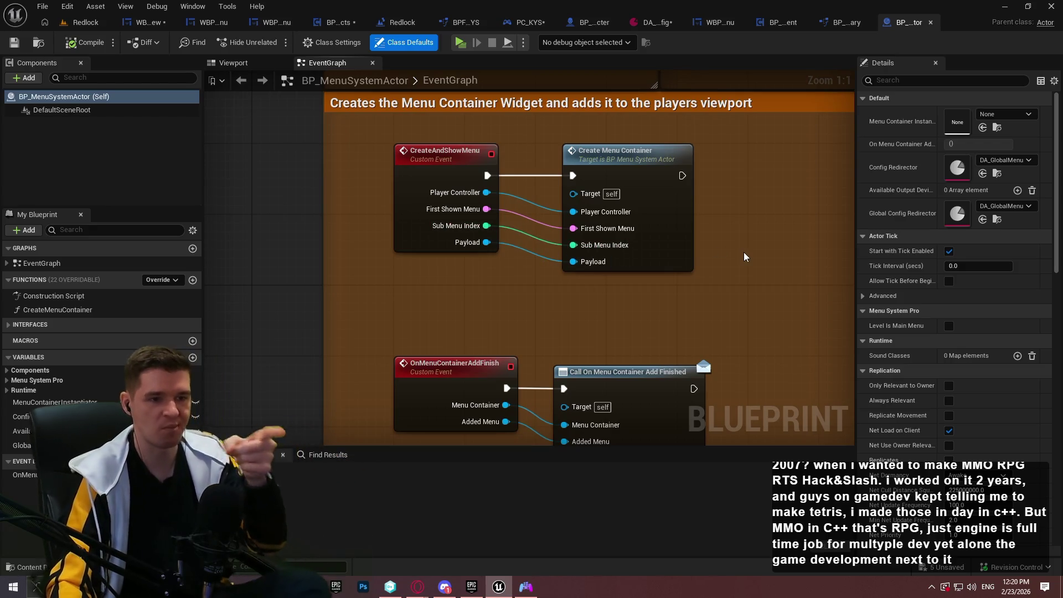
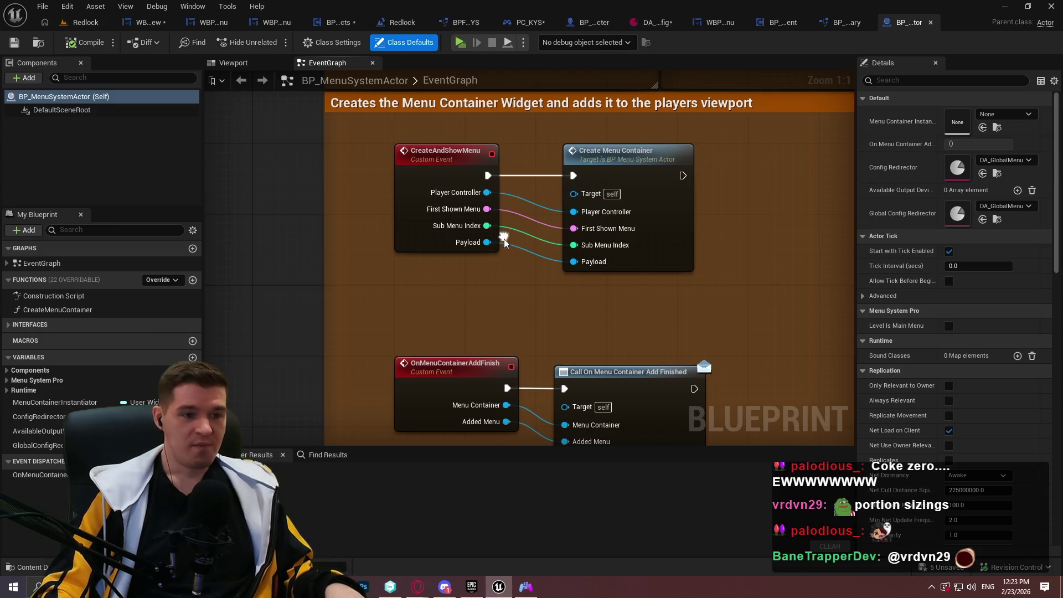
Zoom out the BP_MenuSystemActor graph, then go via BP_MenuSystemLibrary to BP_MenuControllerComponent's event graph
scroll(567, 267, down, 1)
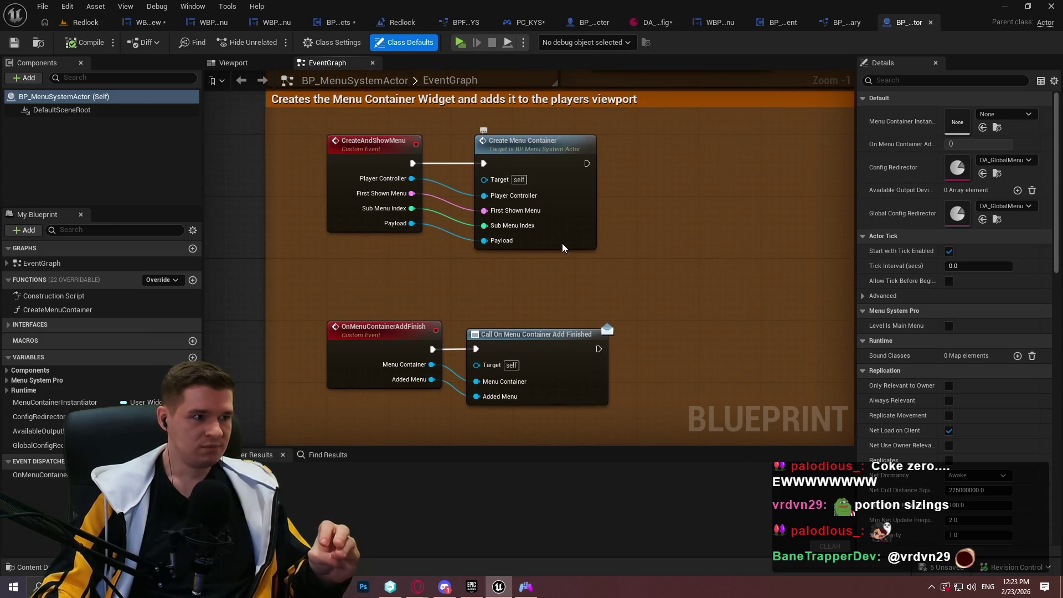
click(846, 22)
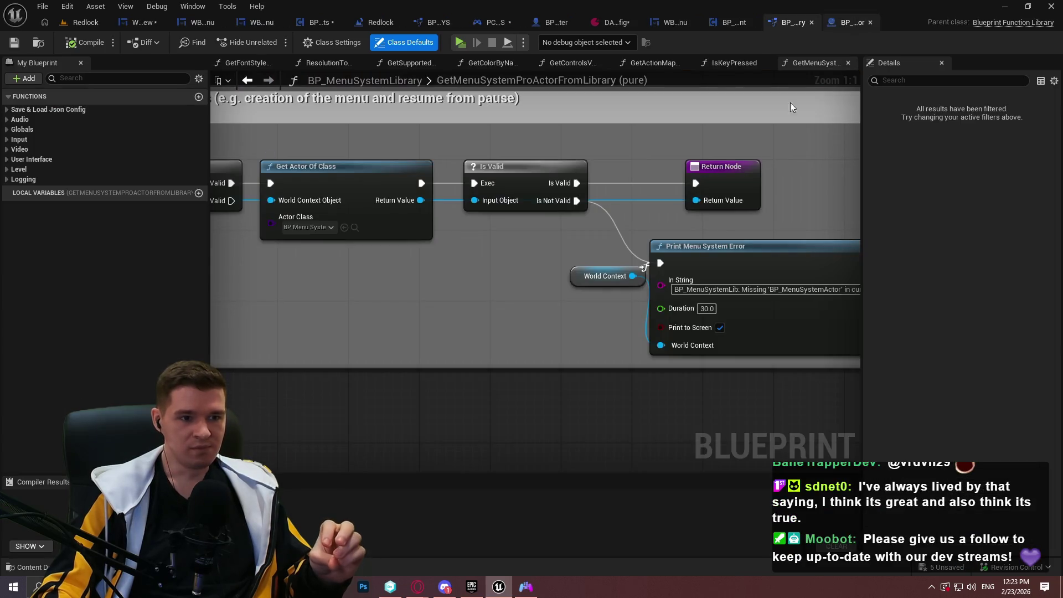
click(728, 23)
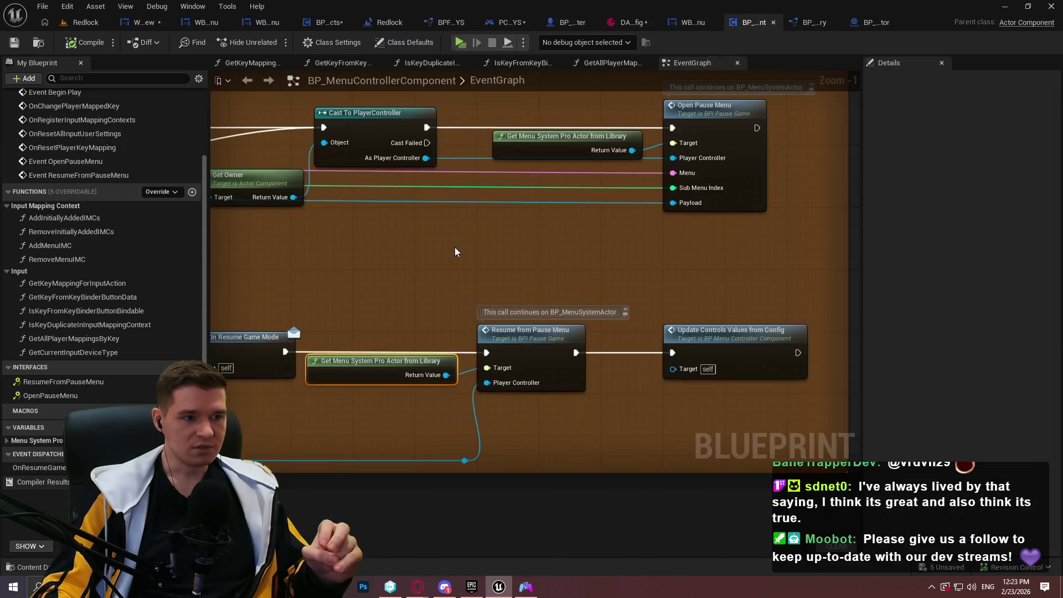
Inspect the pause-behaviour nodes and open the Open Pause Menu interface definition
drag(429, 166, 494, 265)
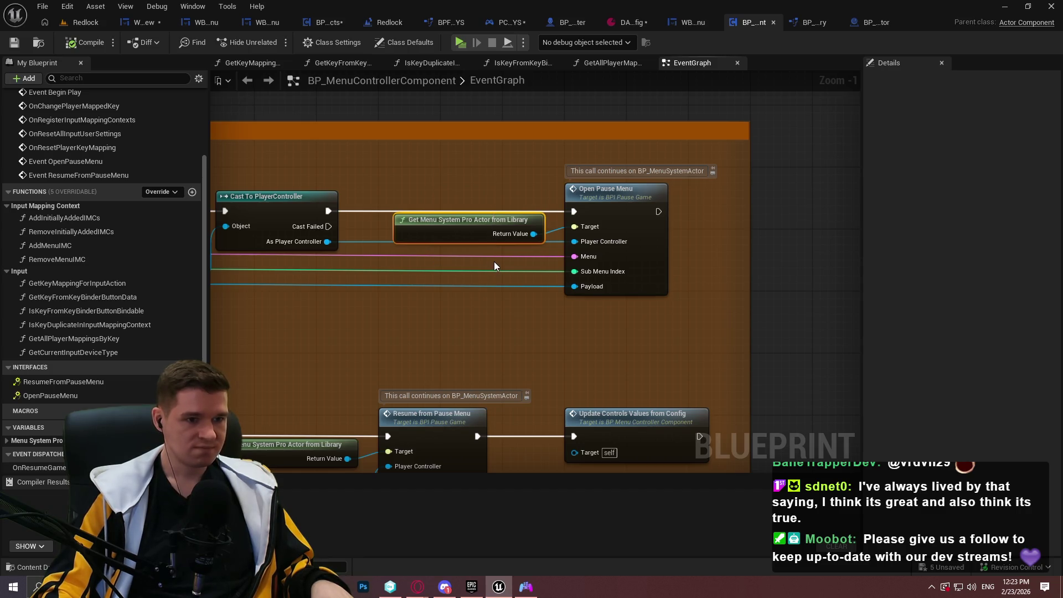
drag(494, 262, 194, 284)
scroll(720, 221, down, 2)
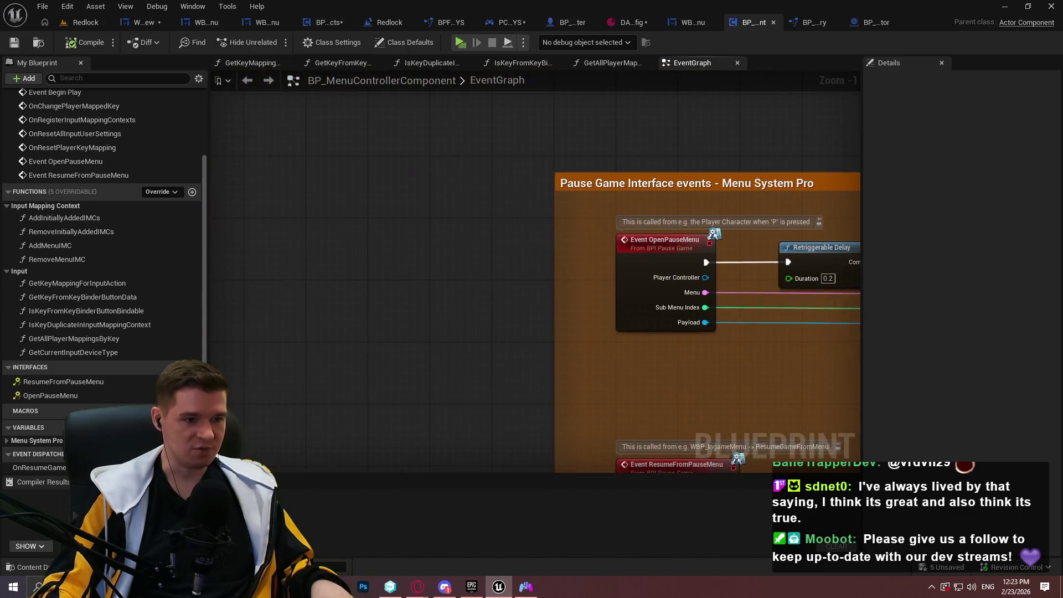
scroll(819, 199, up, 2)
mouse_move(388, 333)
mouse_down()
mouse_move(540, 344)
mouse_move(89, 317)
mouse_move(574, 274)
mouse_move(421, 260)
mouse_move(310, 232)
mouse_move(510, 206)
mouse_up()
click(520, 203)
double_click(520, 203)
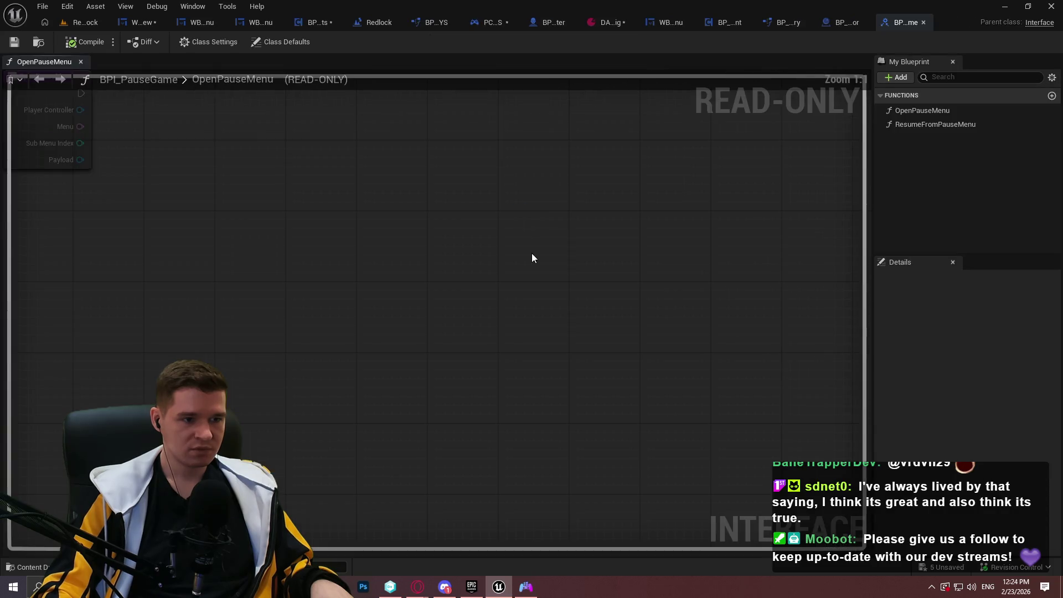
Close the interface view, recheck the Get Menu System Pro Actor node, and return to the Redlock level
click(923, 23)
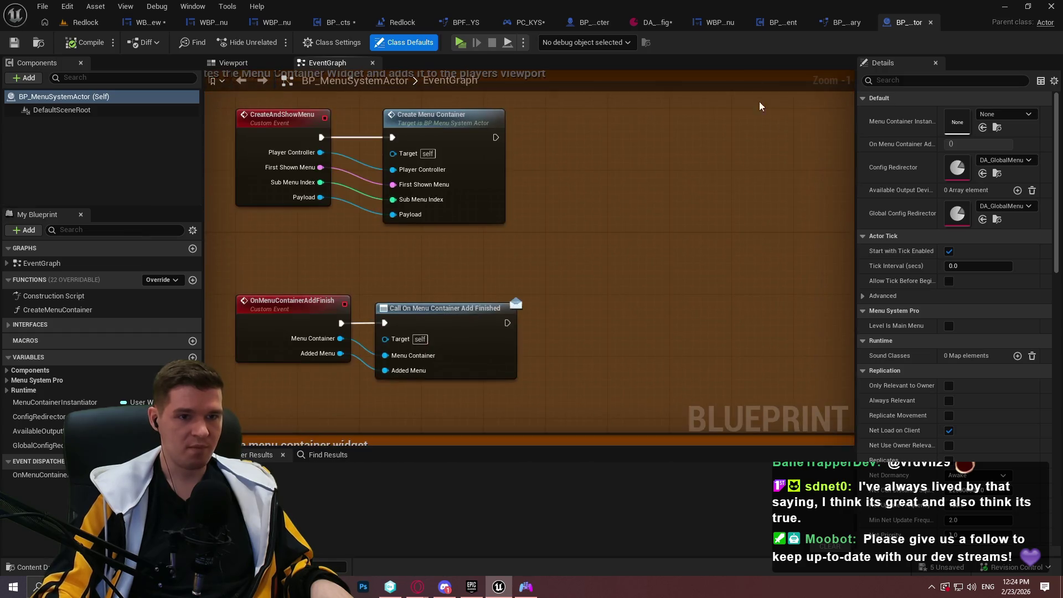
click(841, 22)
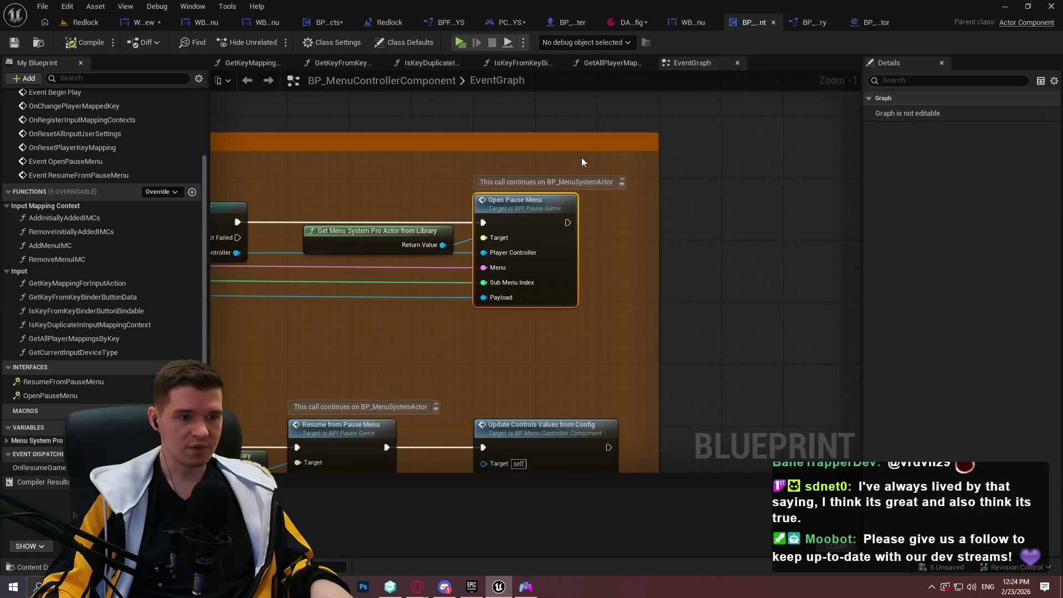
scroll(357, 291, down, 1)
click(550, 241)
scroll(498, 265, down, 1)
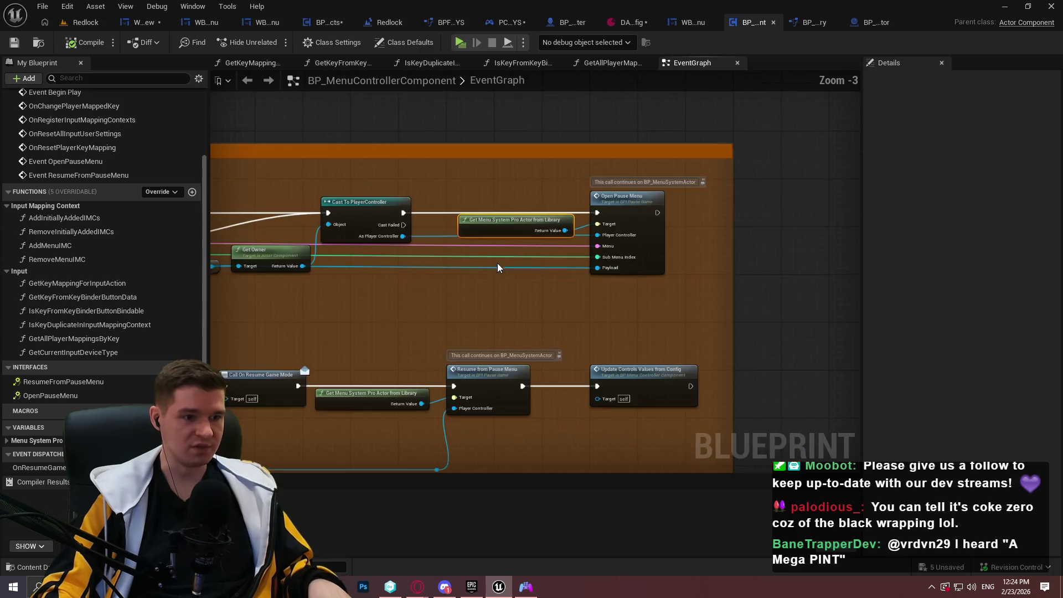
scroll(497, 265, down, 2)
scroll(792, 202, up, 2)
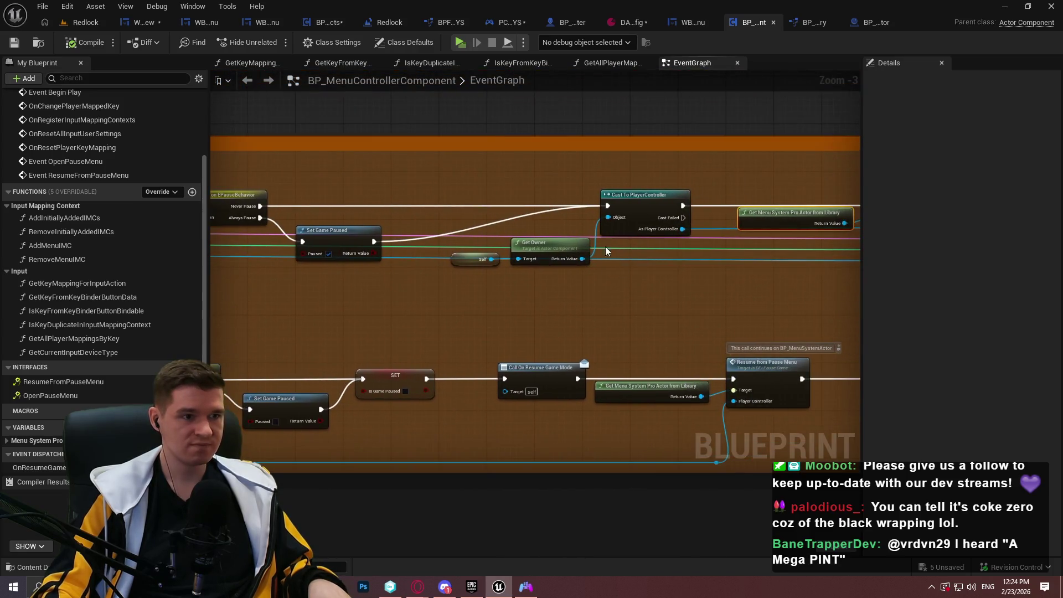
click(85, 23)
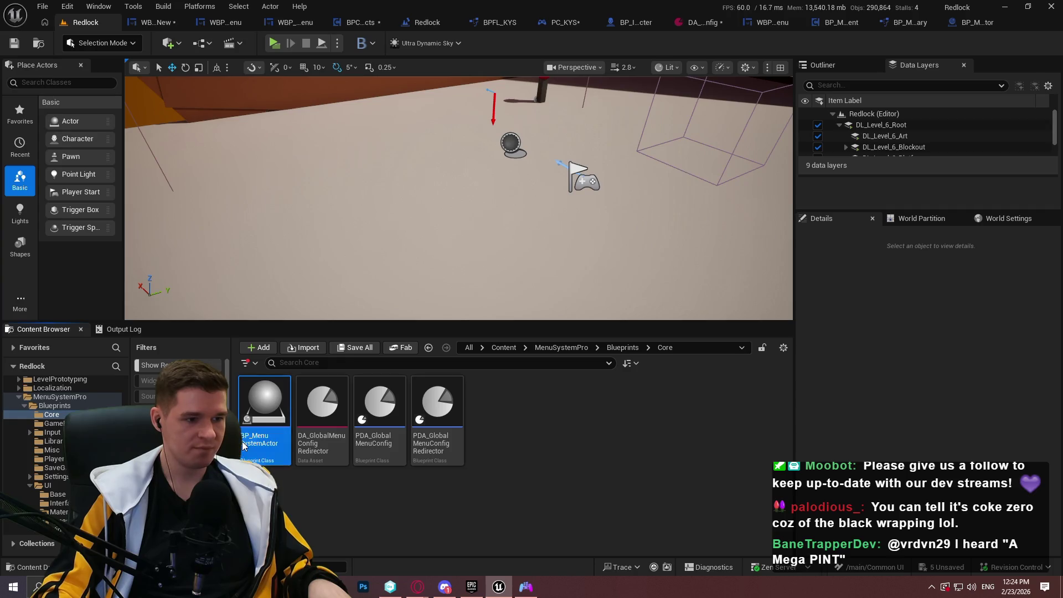
Open the BP_MenuSystemActor blueprint and centre its pause-toggle and resume sections
double_click(244, 446)
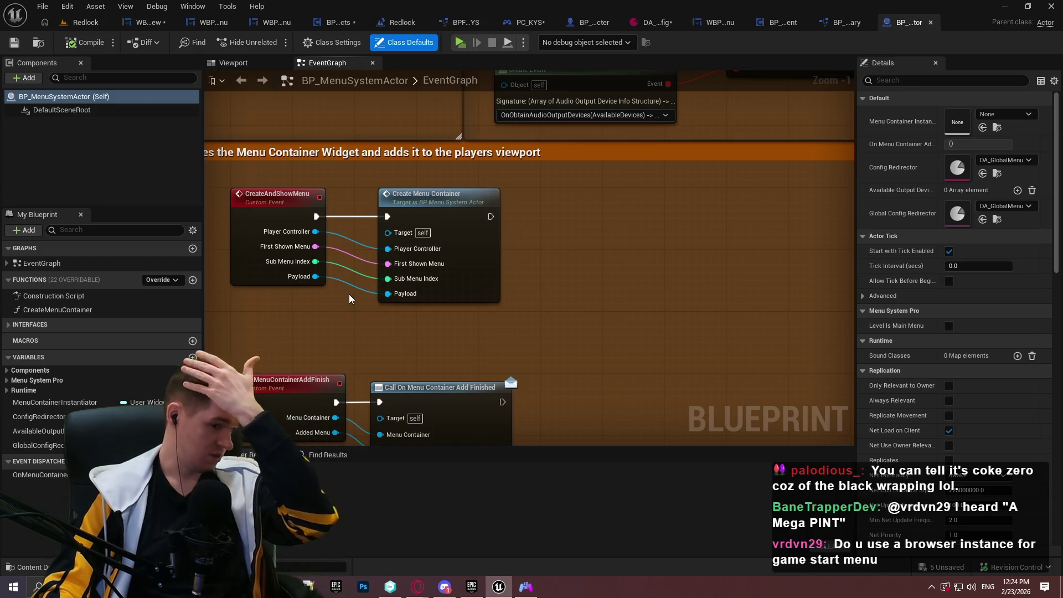
scroll(475, 261, down, 4)
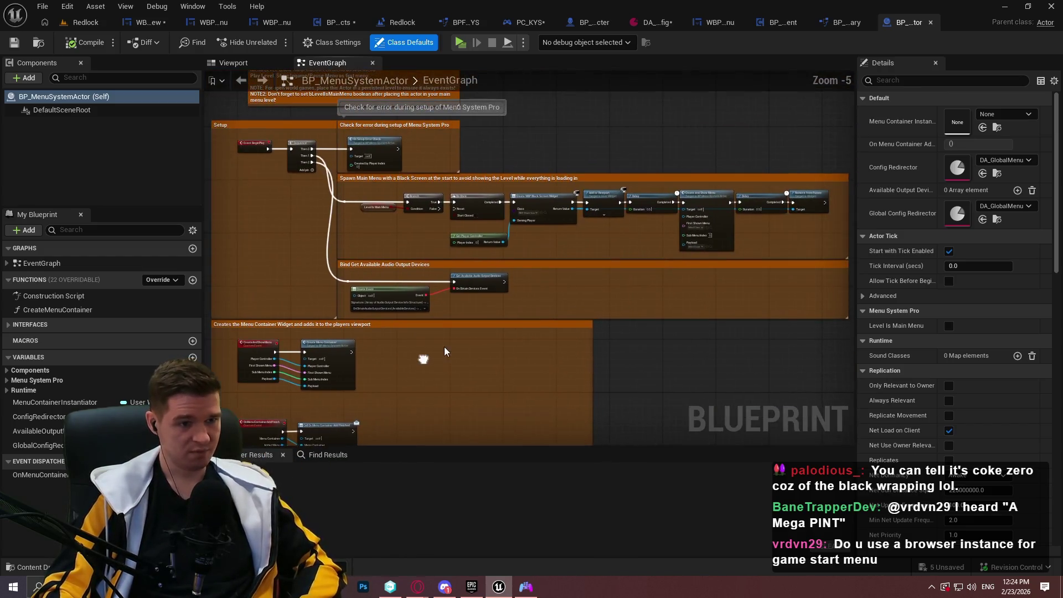
drag(427, 337, 448, 214)
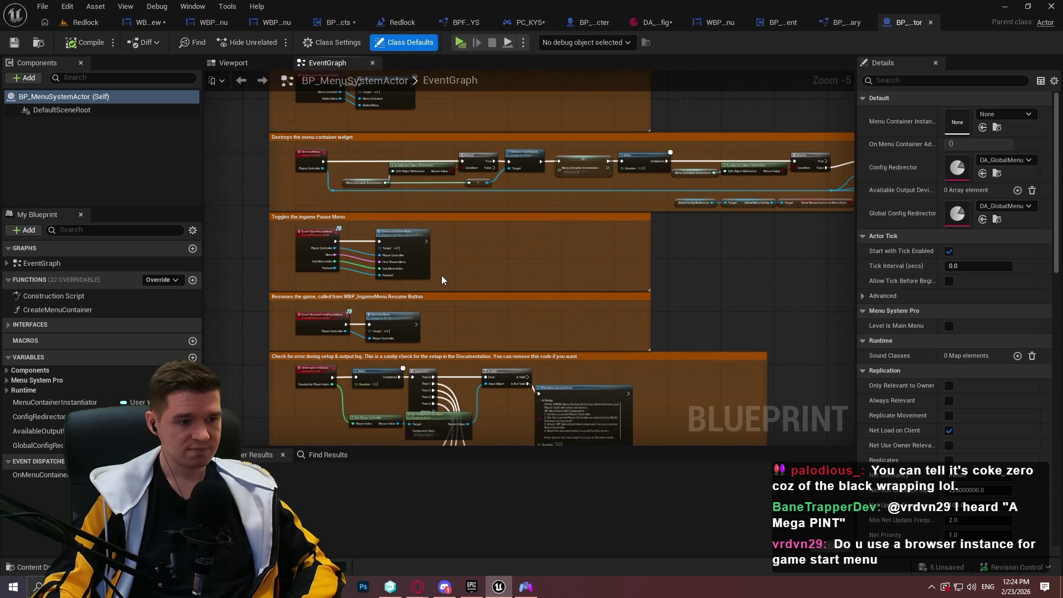
scroll(453, 249, up, 2)
drag(396, 257, 388, 241)
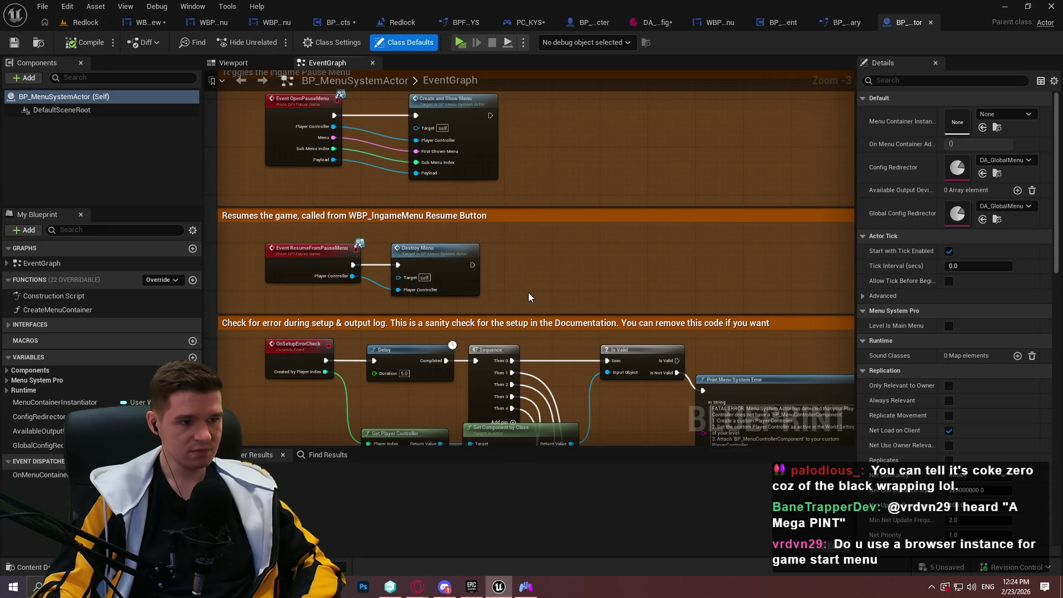
scroll(375, 278, up, 4)
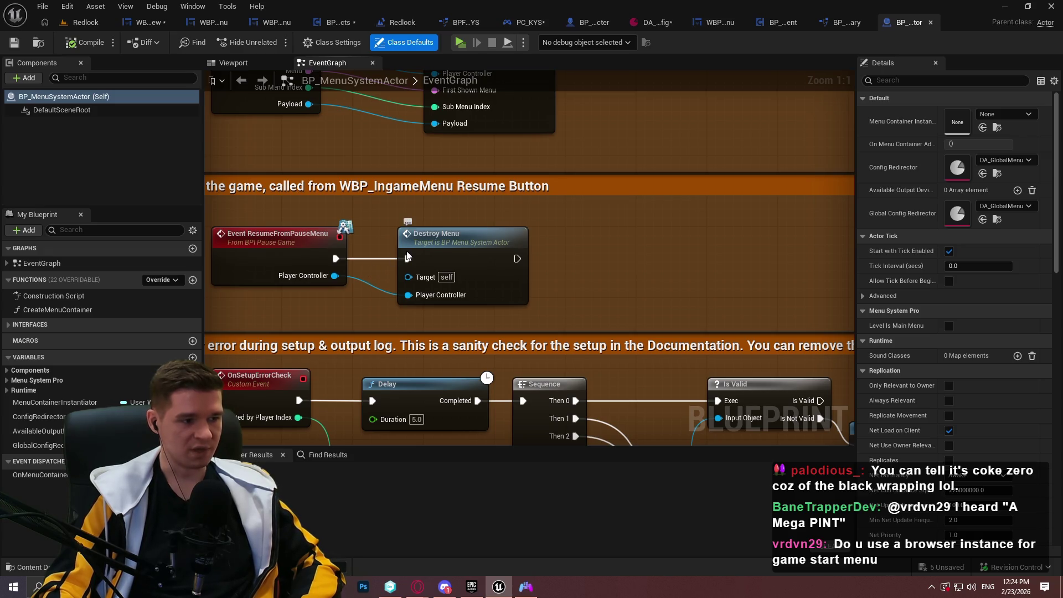
Jump to the DestroyMenu event definition and follow its chain that removes the menu container
double_click(432, 252)
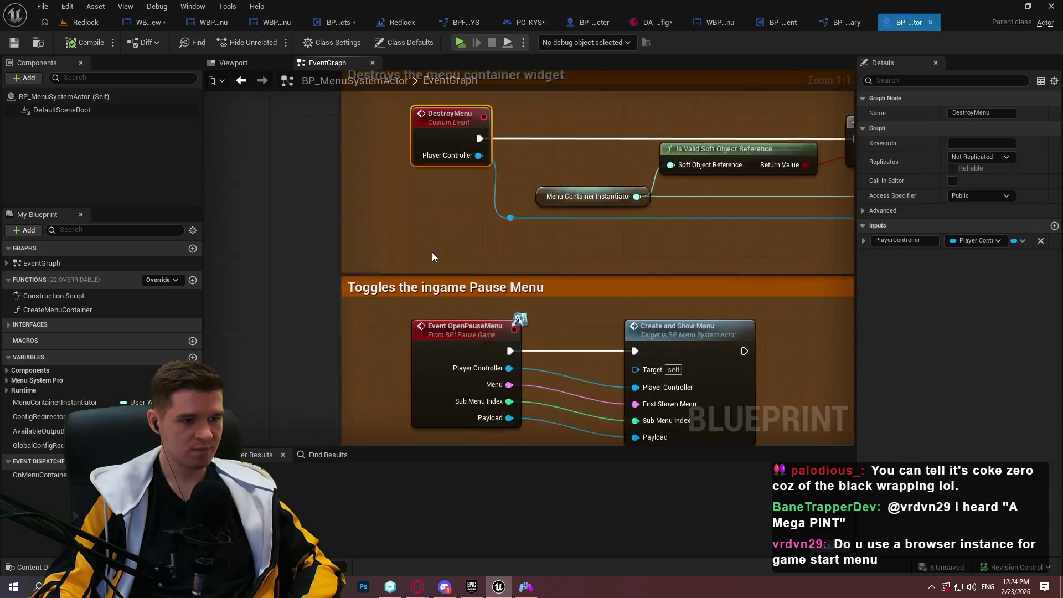
drag(686, 293, 211, 274)
mouse_move(65, 283)
mouse_down()
mouse_move(56, 280)
mouse_move(72, 221)
mouse_move(83, 310)
mouse_move(637, 259)
mouse_up()
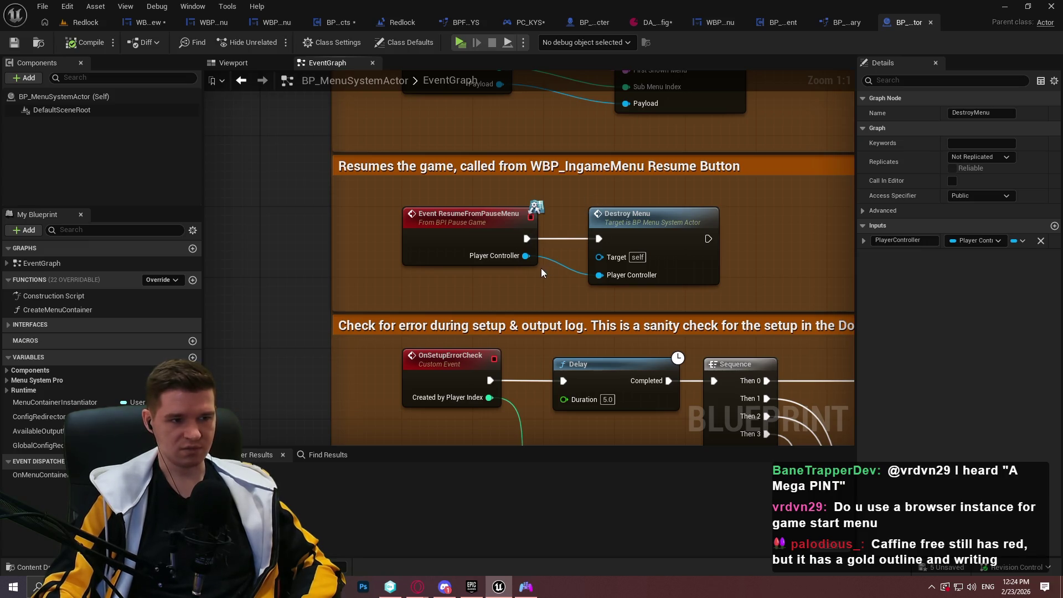
drag(814, 219, 603, 288)
mouse_move(767, 128)
mouse_down()
mouse_move(626, 304)
mouse_move(656, 322)
mouse_move(695, 308)
mouse_move(286, 372)
mouse_move(712, 335)
mouse_up()
scroll(287, 372, down, 1)
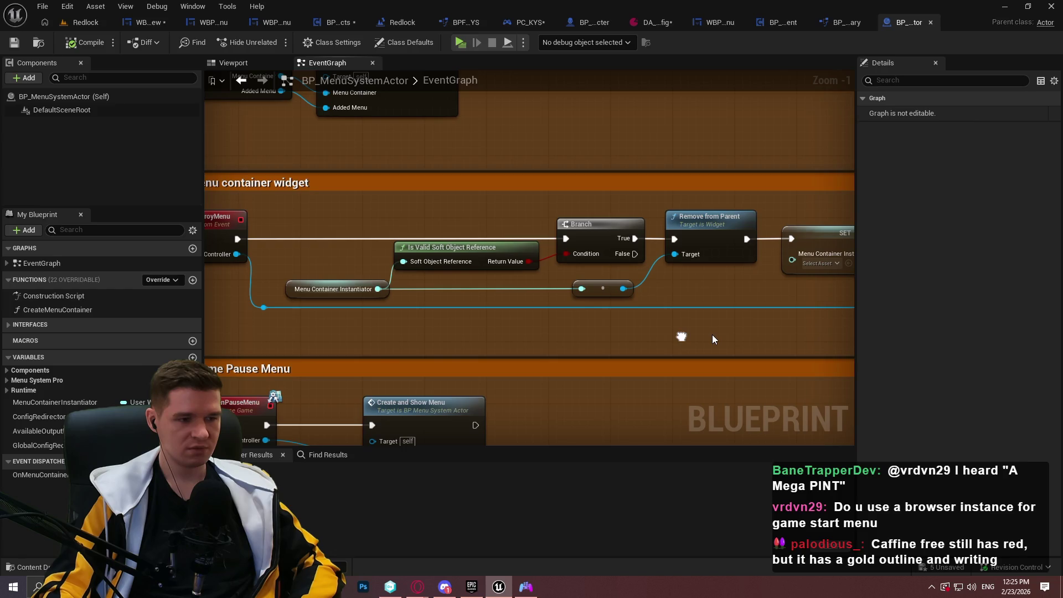
scroll(714, 333, down, 2)
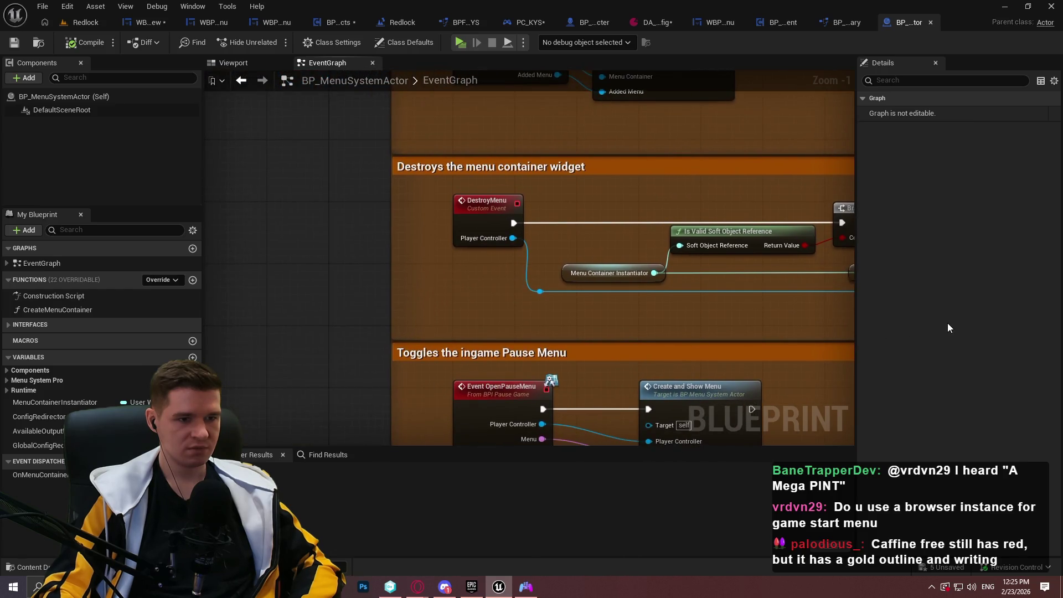
scroll(738, 309, up, 2)
drag(739, 309, 678, 309)
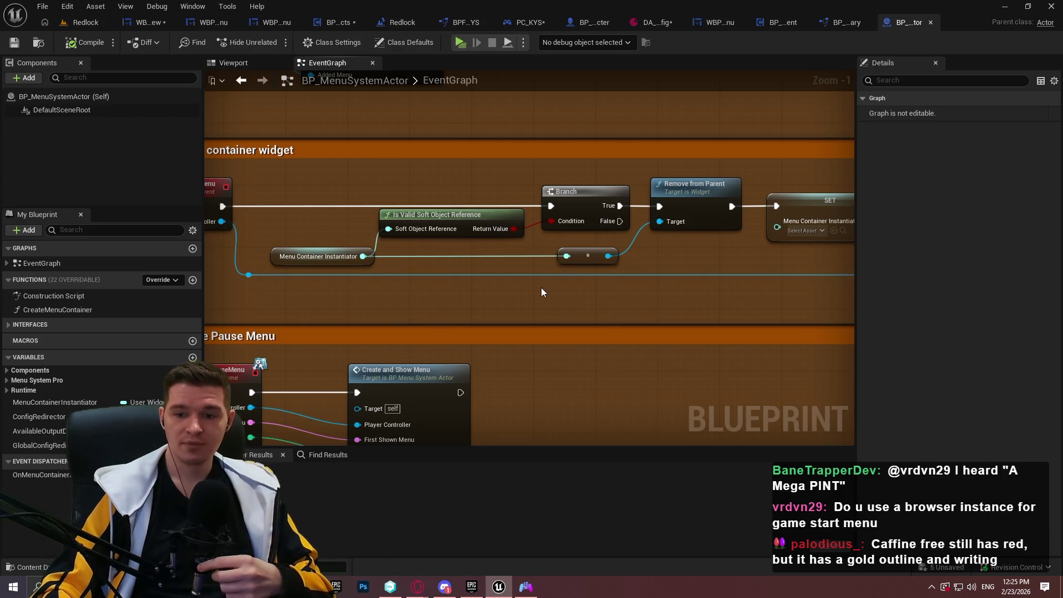
scroll(540, 291, down, 1)
drag(685, 304, 685, 212)
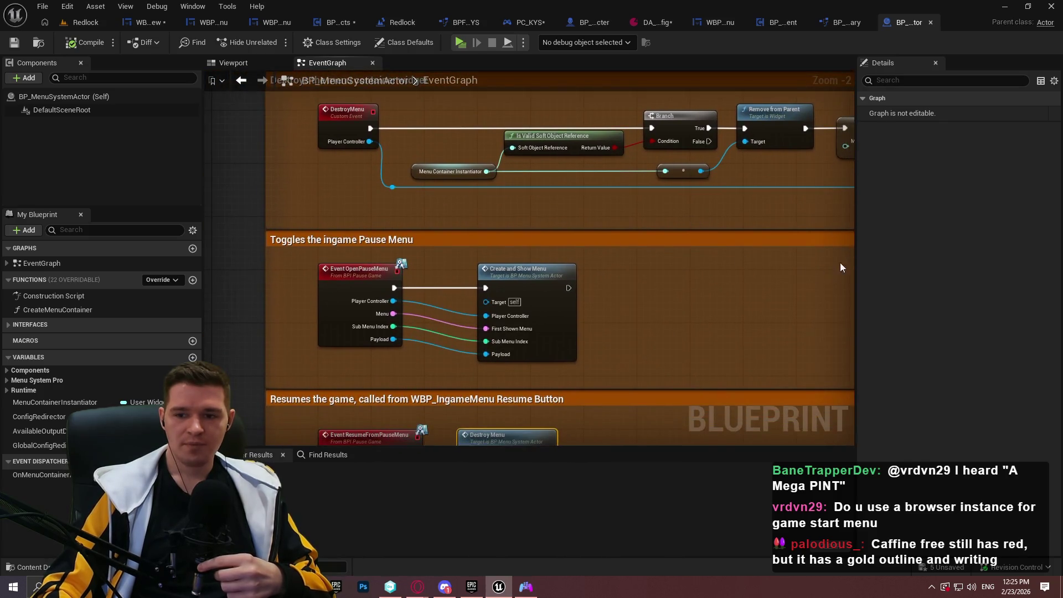
mouse_move(693, 304)
mouse_down()
mouse_move(693, 274)
mouse_move(653, 274)
mouse_up()
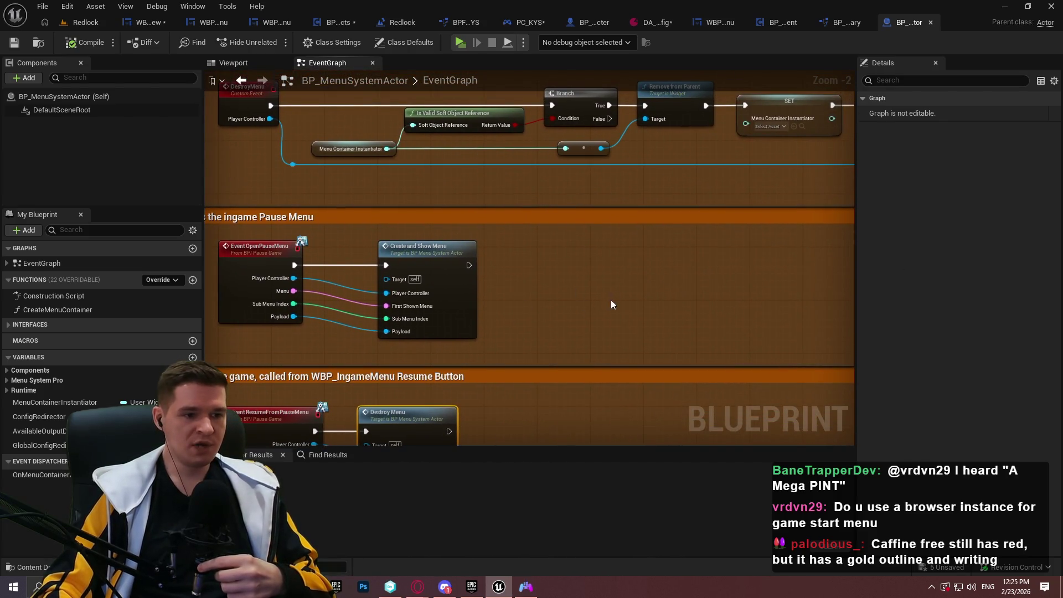
mouse_move(540, 281)
mouse_down()
mouse_move(629, 268)
mouse_move(591, 299)
mouse_move(631, 294)
mouse_move(509, 298)
mouse_move(699, 267)
mouse_up()
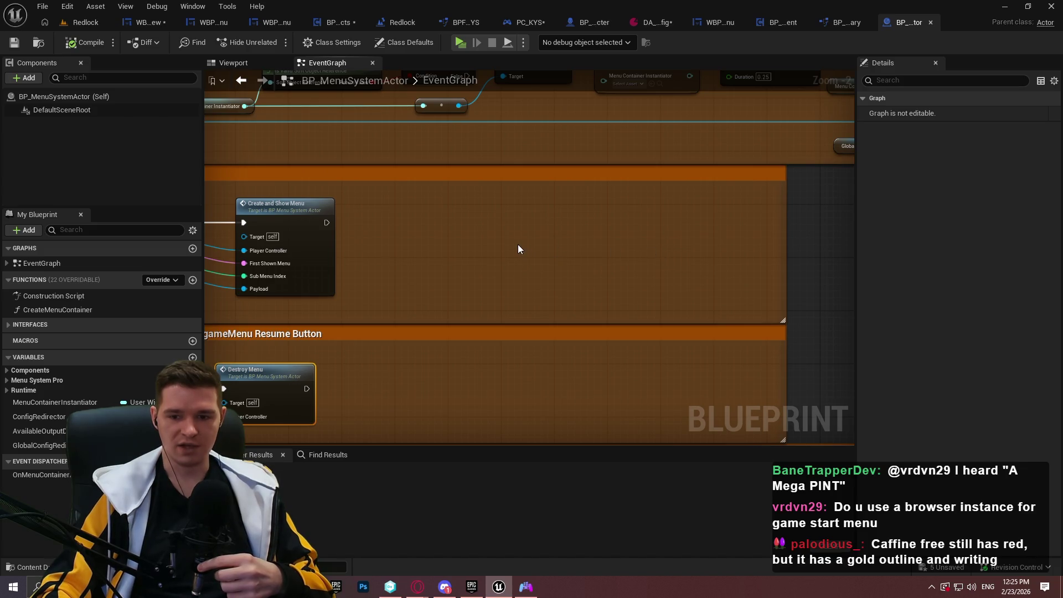
scroll(467, 256, down, 5)
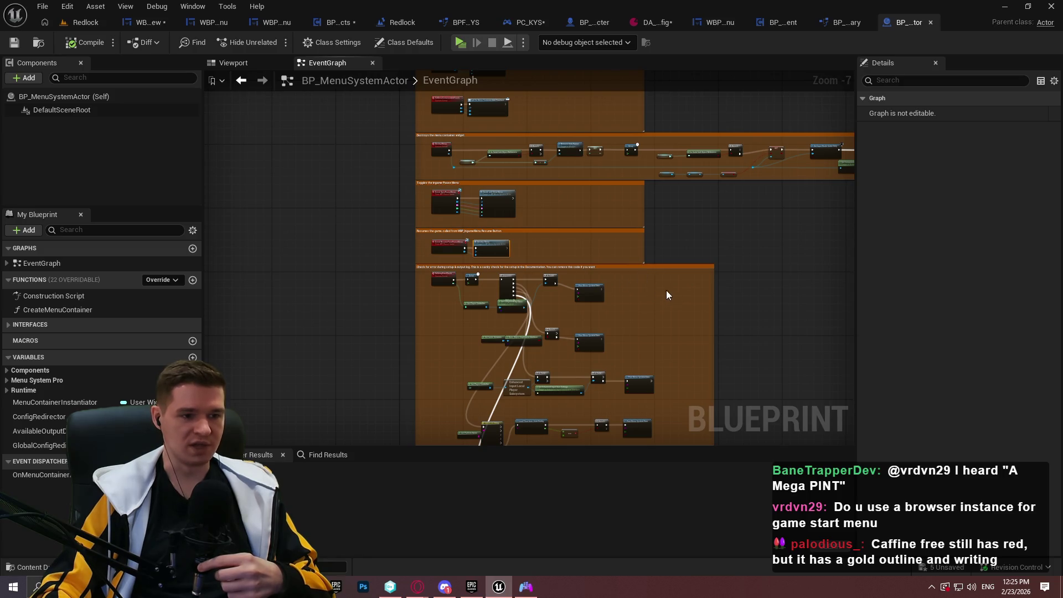
scroll(669, 292, up, 3)
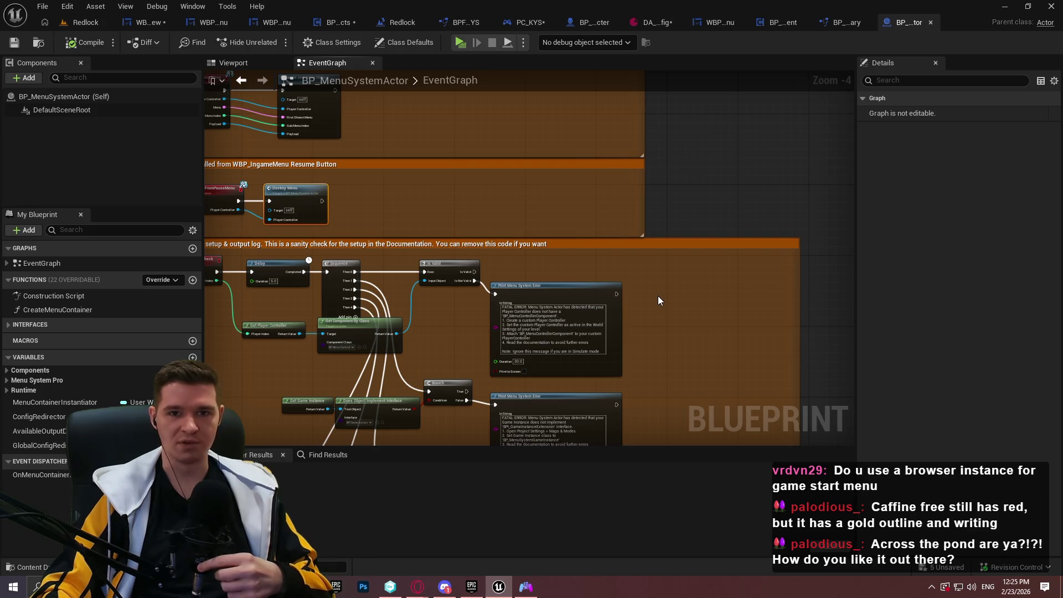
scroll(653, 298, down, 3)
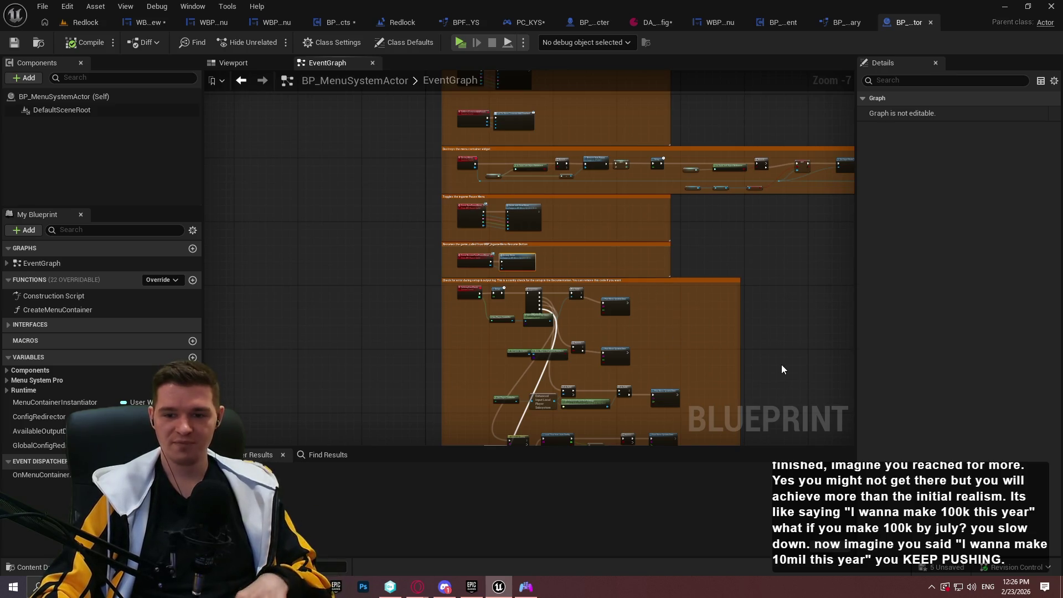
scroll(763, 358, up, 1)
scroll(523, 280, up, 5)
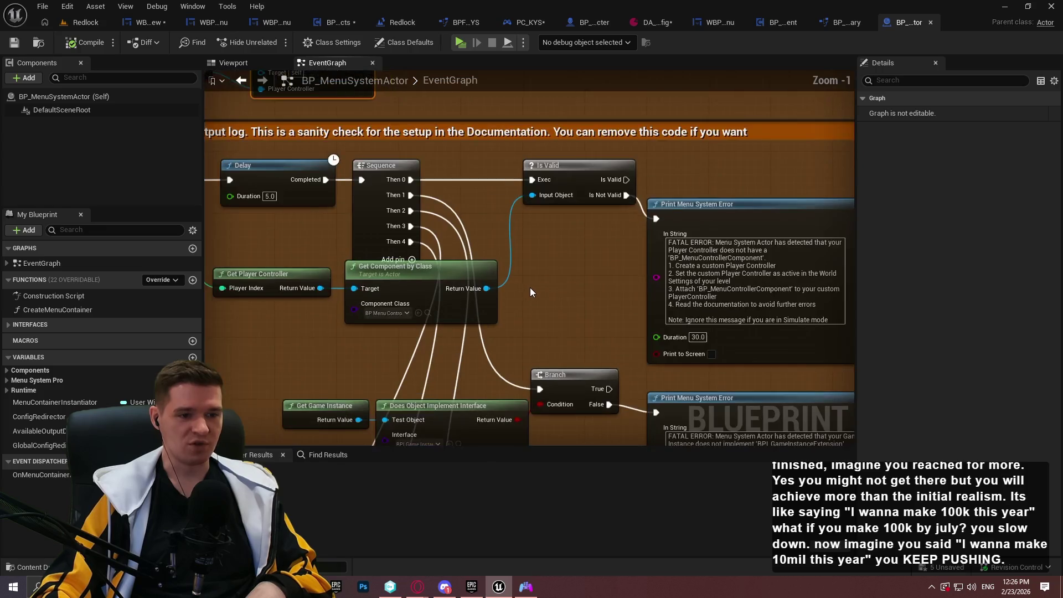
mouse_move(474, 275)
mouse_down()
mouse_move(600, 287)
mouse_move(693, 340)
mouse_move(648, 331)
mouse_up()
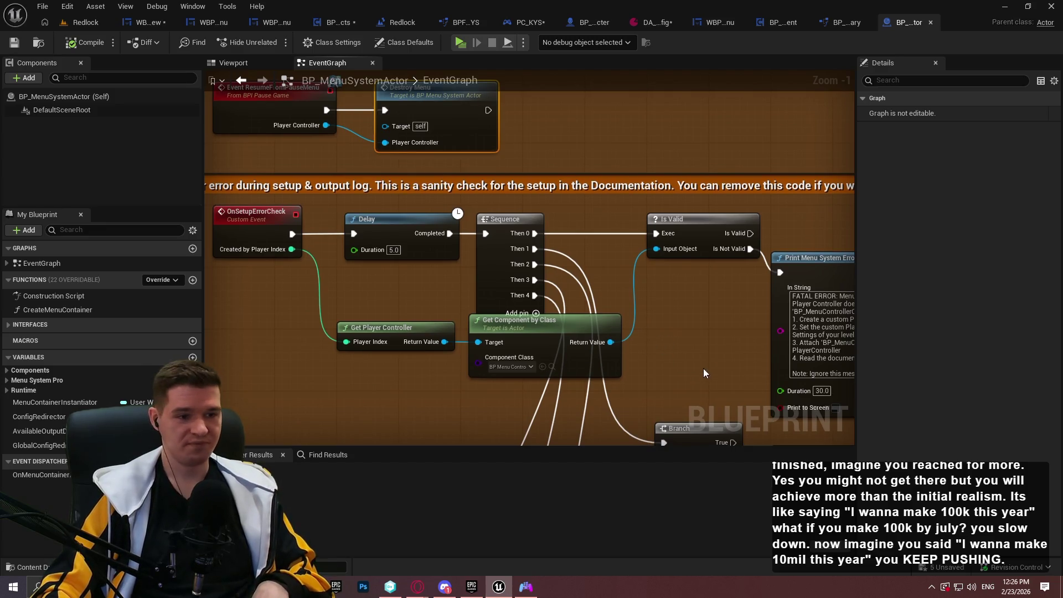
drag(702, 370, 448, 328)
scroll(697, 351, down, 3)
scroll(526, 207, up, 2)
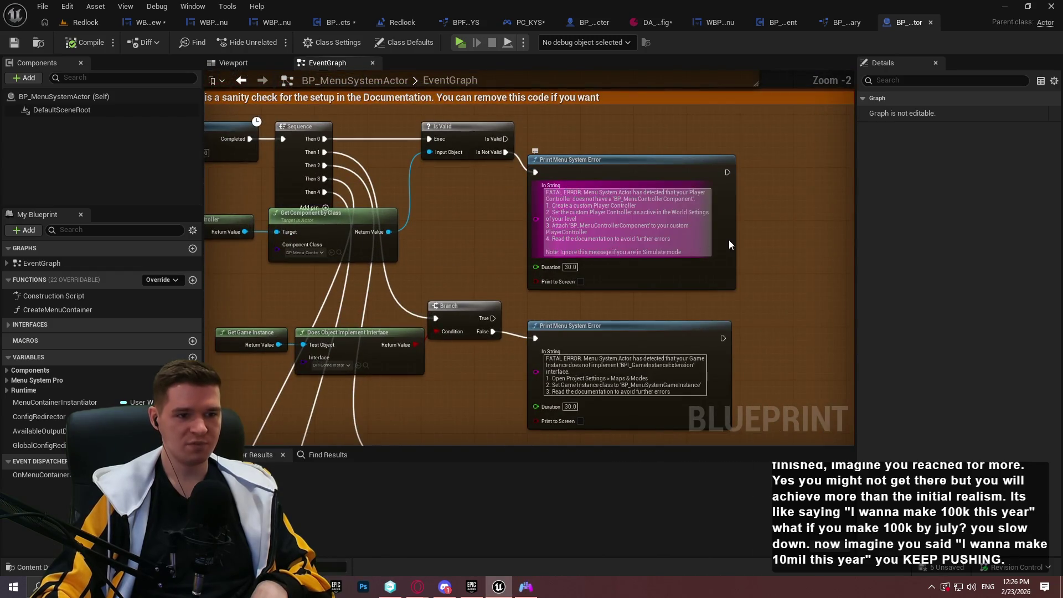
scroll(733, 254, up, 1)
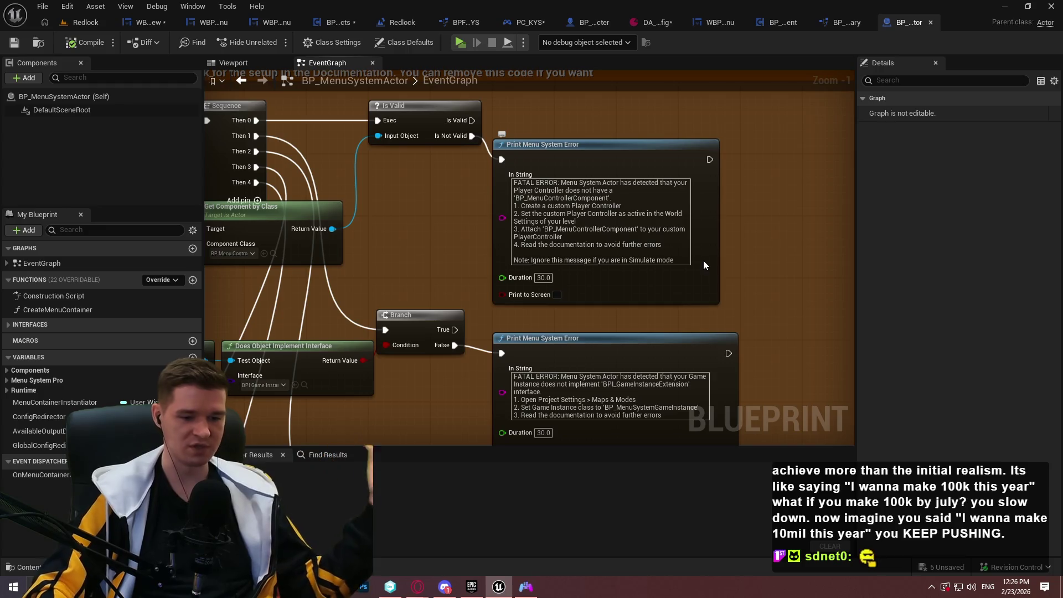
Select the player controller error message text in the setup error checks
click(634, 260)
click(785, 314)
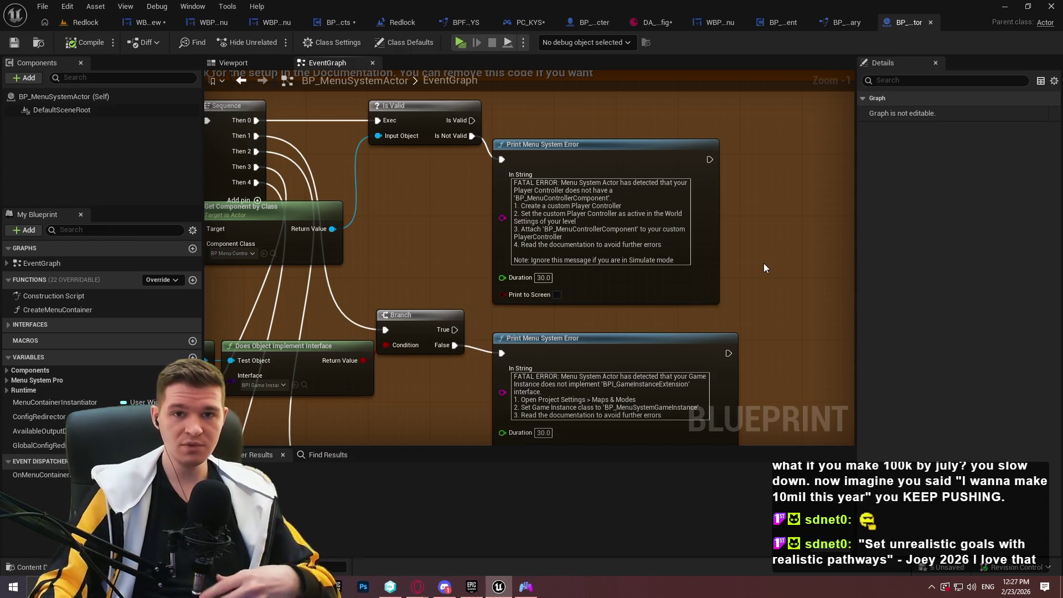
click(937, 248)
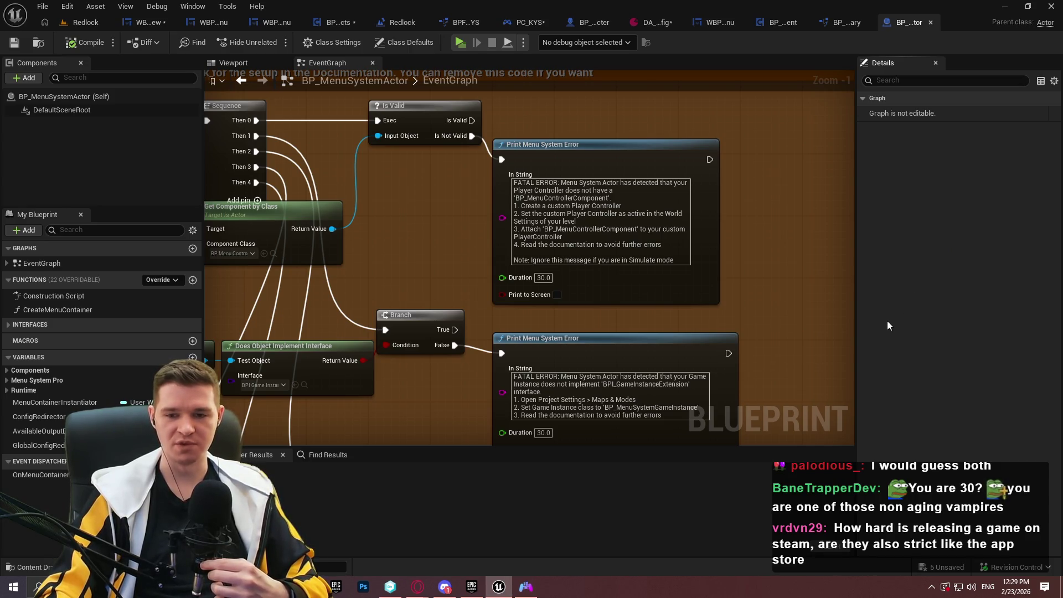
Widen the event graph beside the Details panel and reveal the nodes above the error-check comment
scroll(720, 255, down, 3)
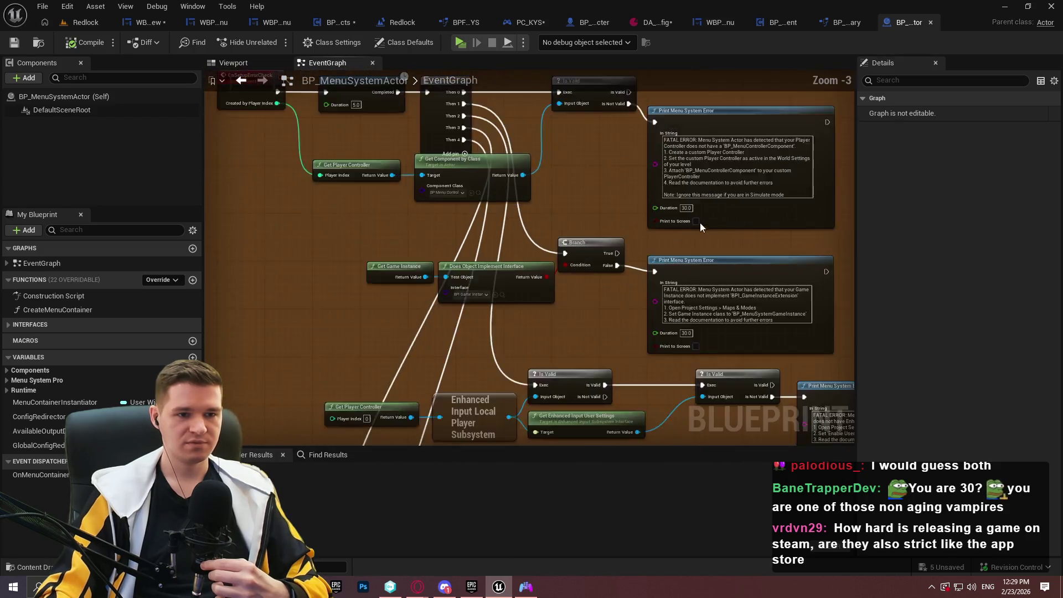
mouse_move(856, 174)
mouse_down()
mouse_move(913, 177)
mouse_move(895, 184)
mouse_up()
mouse_move(830, 218)
mouse_down()
mouse_move(736, 267)
mouse_move(699, 271)
mouse_up()
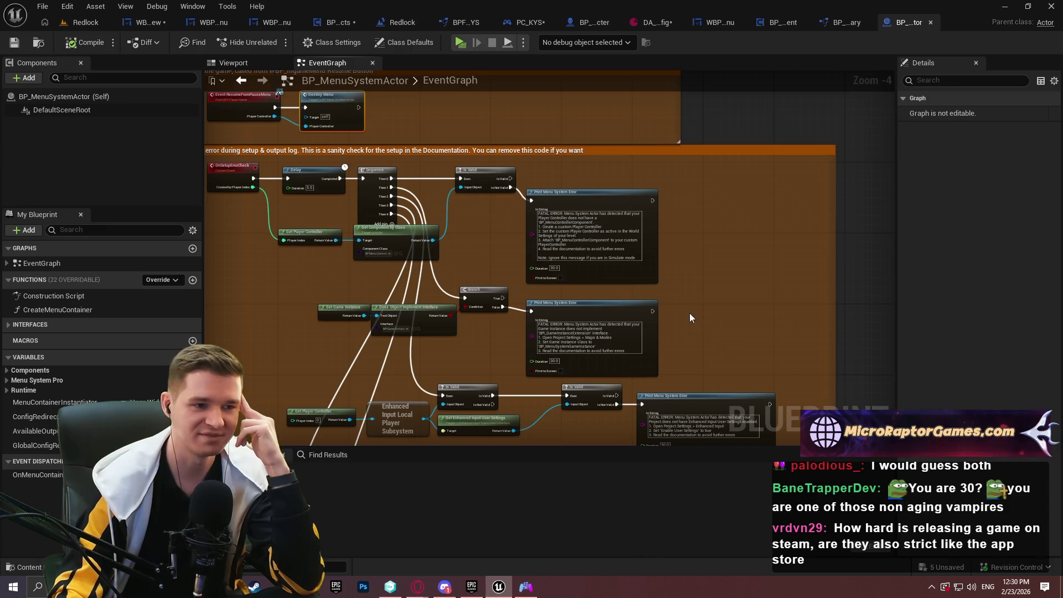
scroll(470, 312, up, 3)
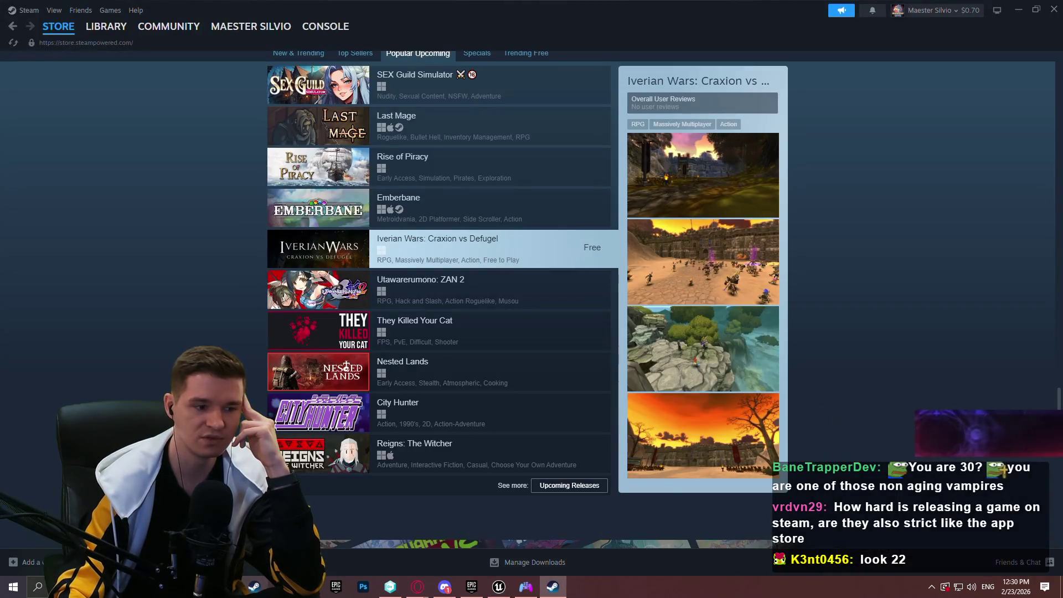
Bring the documentation browser forward, then minimize it to get back to Steam
mouse_move(418, 586)
click(483, 549)
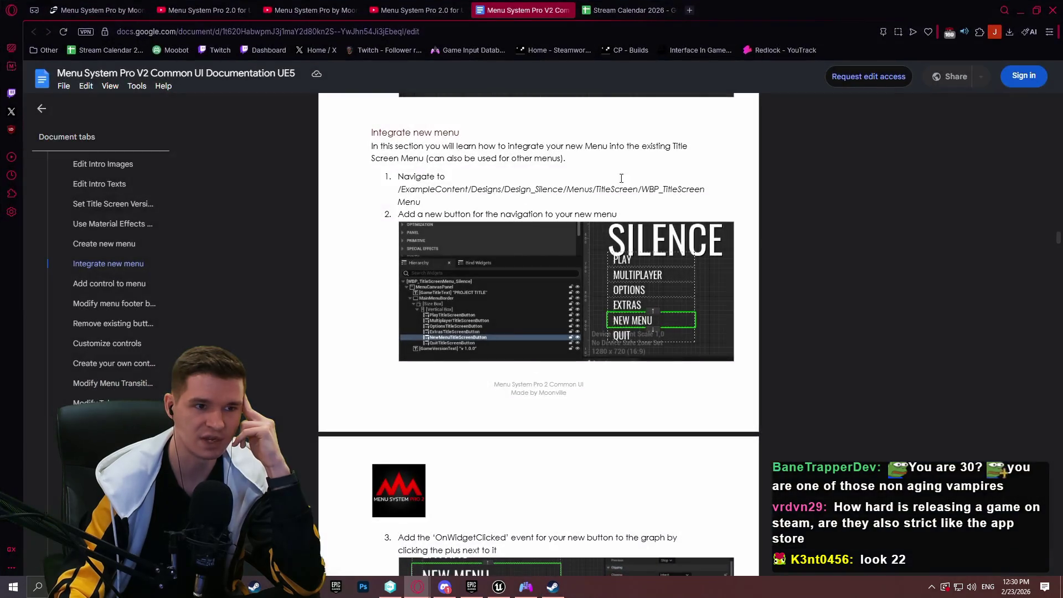
click(1026, 9)
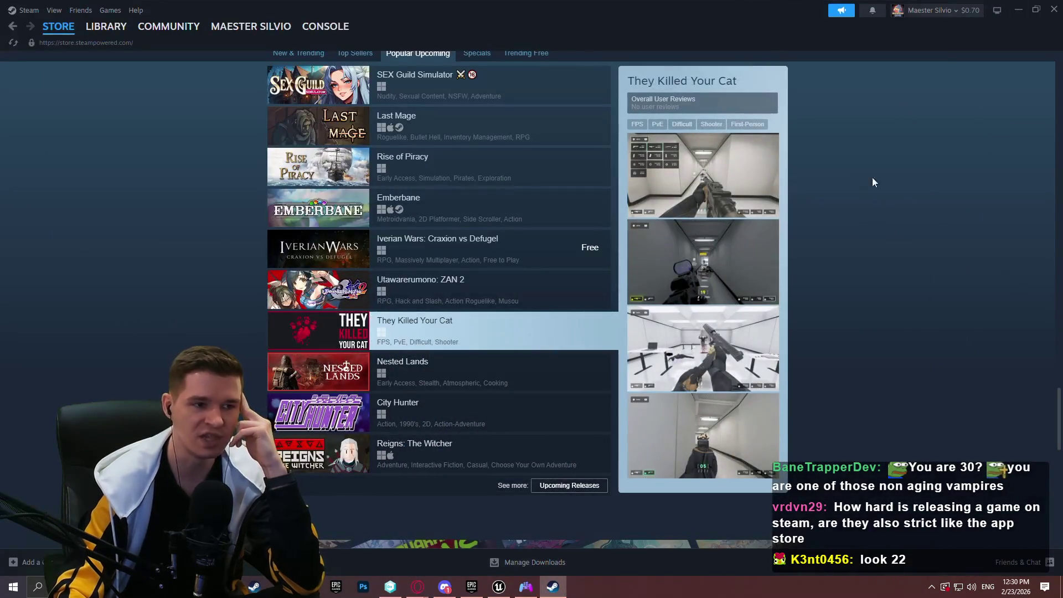
Look at Steam's New & Trending games list, then return to Popular Upcoming
scroll(1031, 173, up, 1)
scroll(728, 384, up, 1)
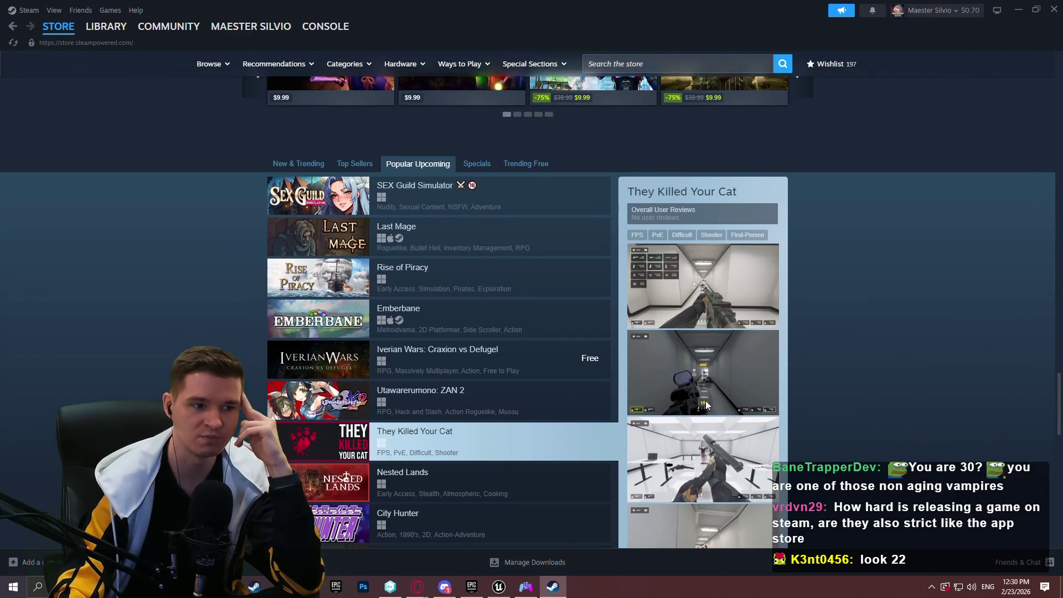
scroll(457, 188, down, 2)
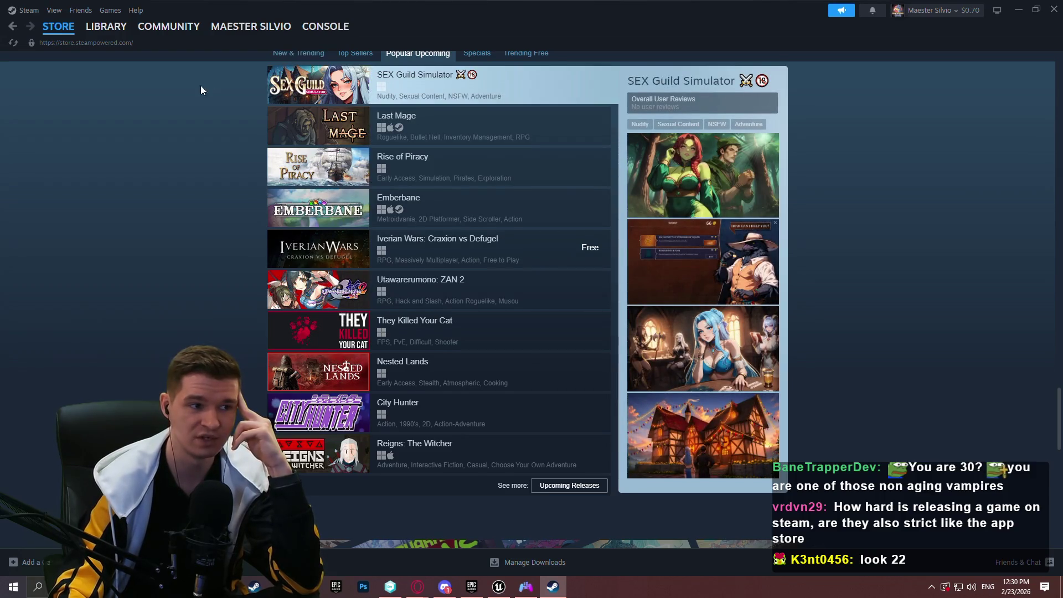
scroll(201, 85, up, 2)
click(299, 164)
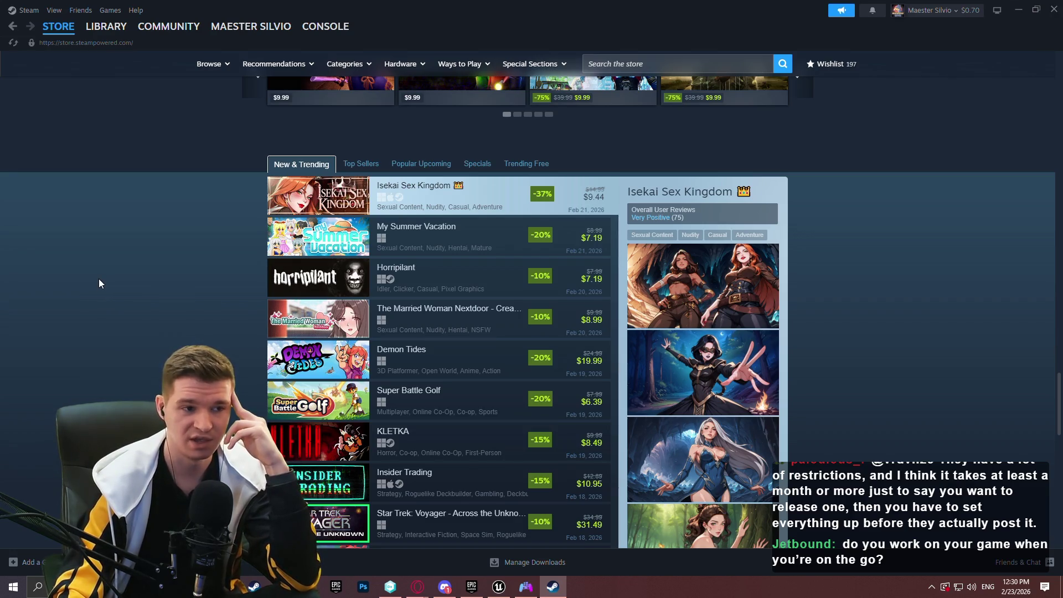
click(421, 164)
scroll(623, 187, down, 1)
Open Steam's full Upcoming Releases page, show all upcoming releases, and open the Upcoming search page
click(590, 321)
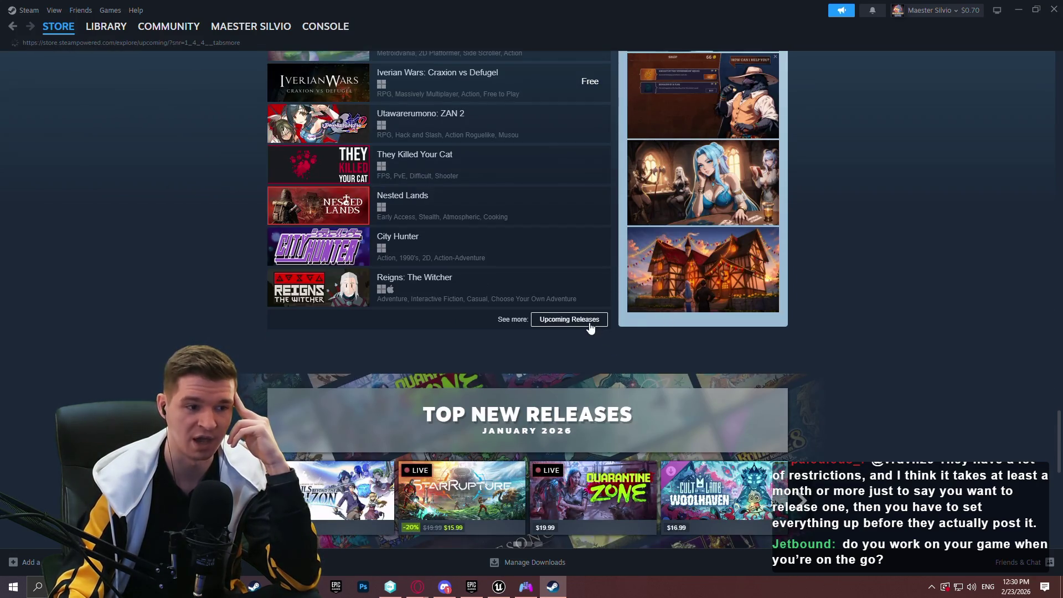
scroll(950, 300, down, 2)
scroll(936, 301, down, 10)
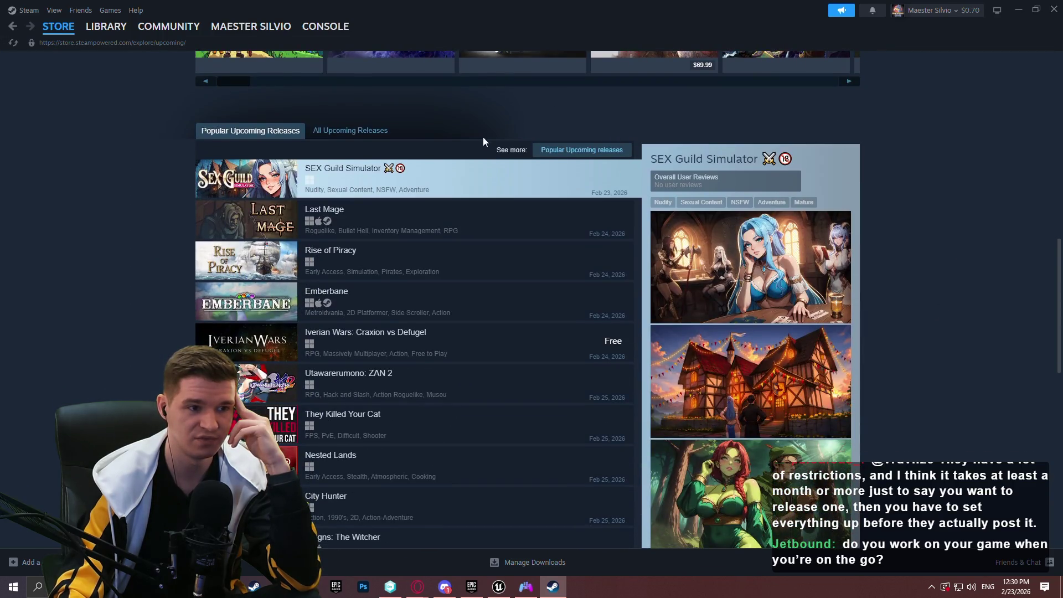
click(332, 129)
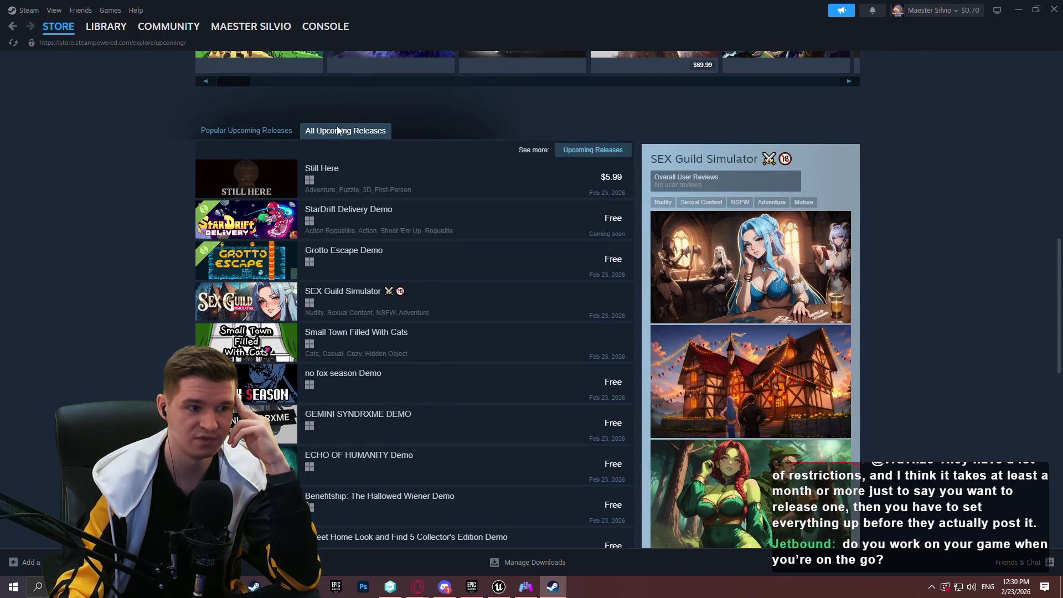
click(572, 155)
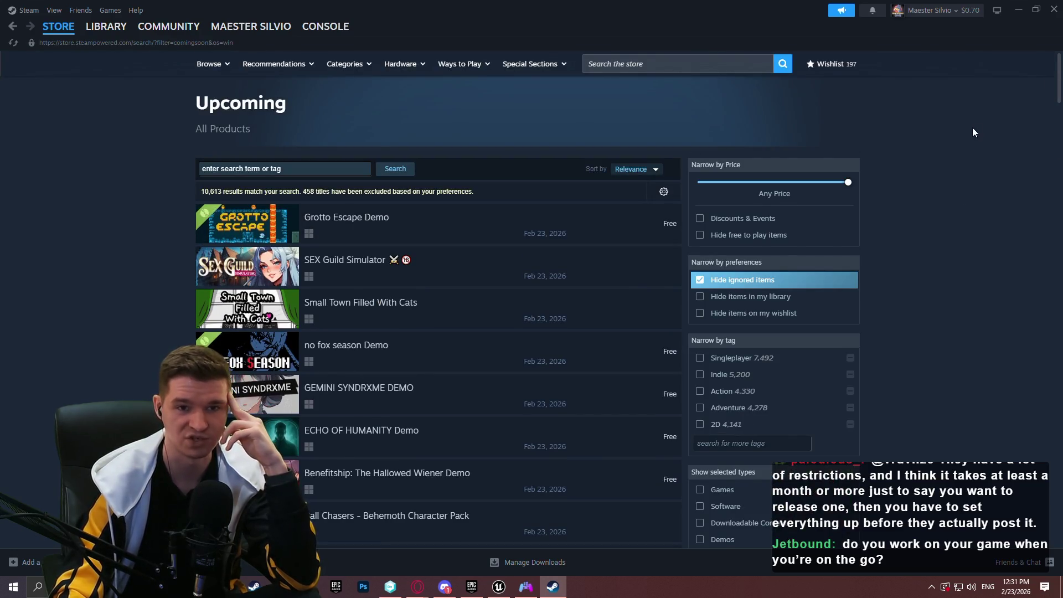
scroll(973, 133, down, 2)
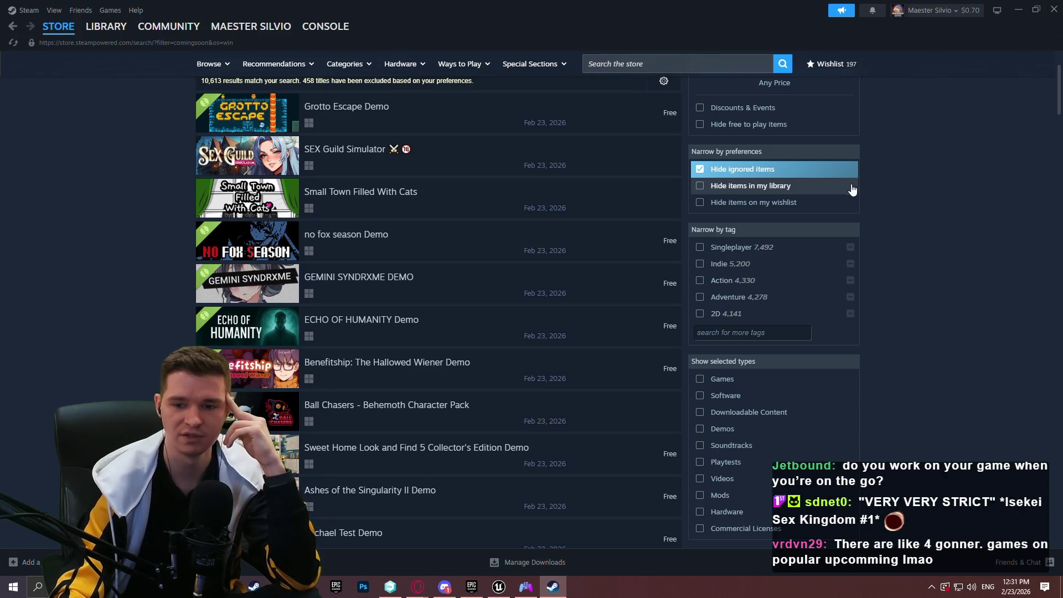
key(alt+Tab)
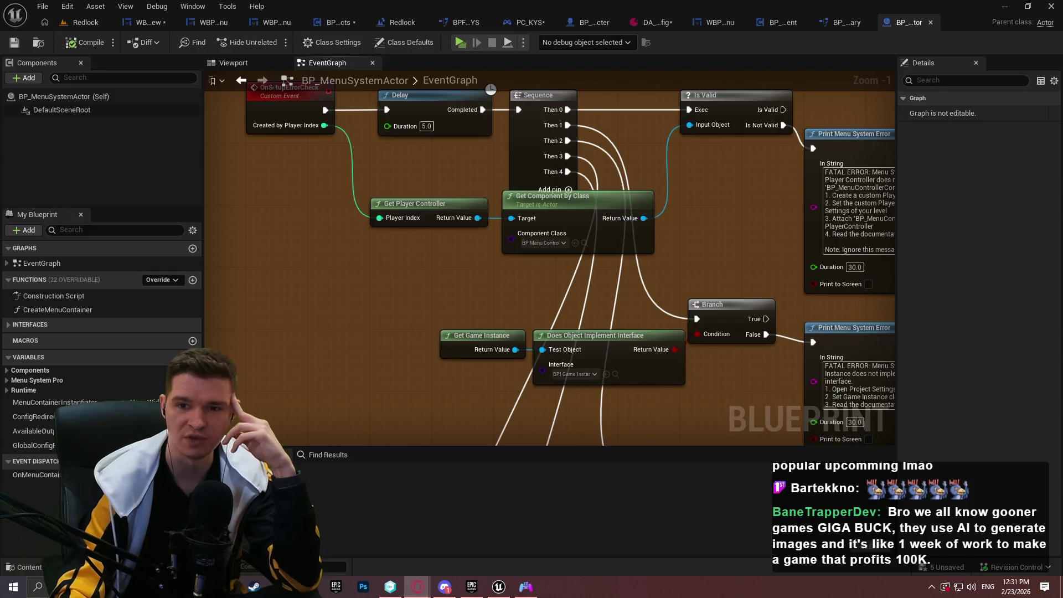
Review the store packages and tools on the Coin Pusher Reloaded (3807570) Steamworks admin page
key(alt+Tab)
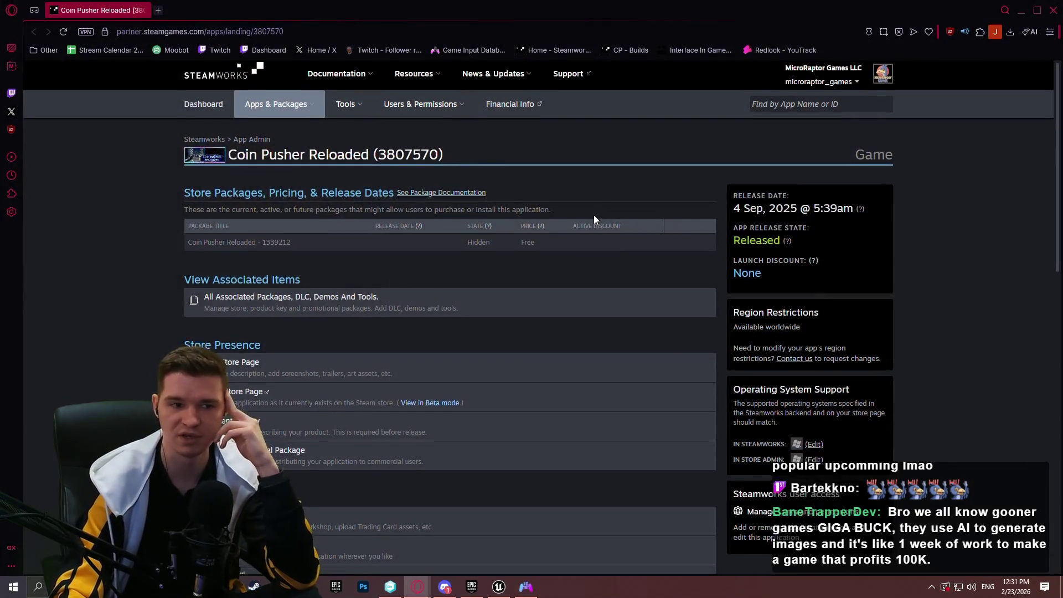
scroll(591, 222, down, 2)
scroll(344, 243, up, 2)
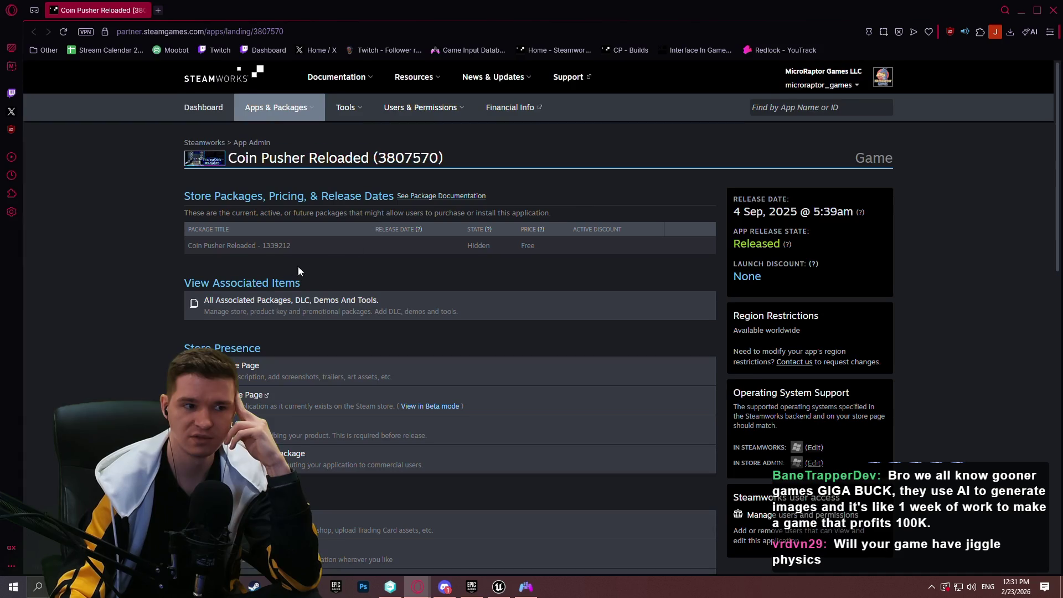
scroll(252, 237, up, 1)
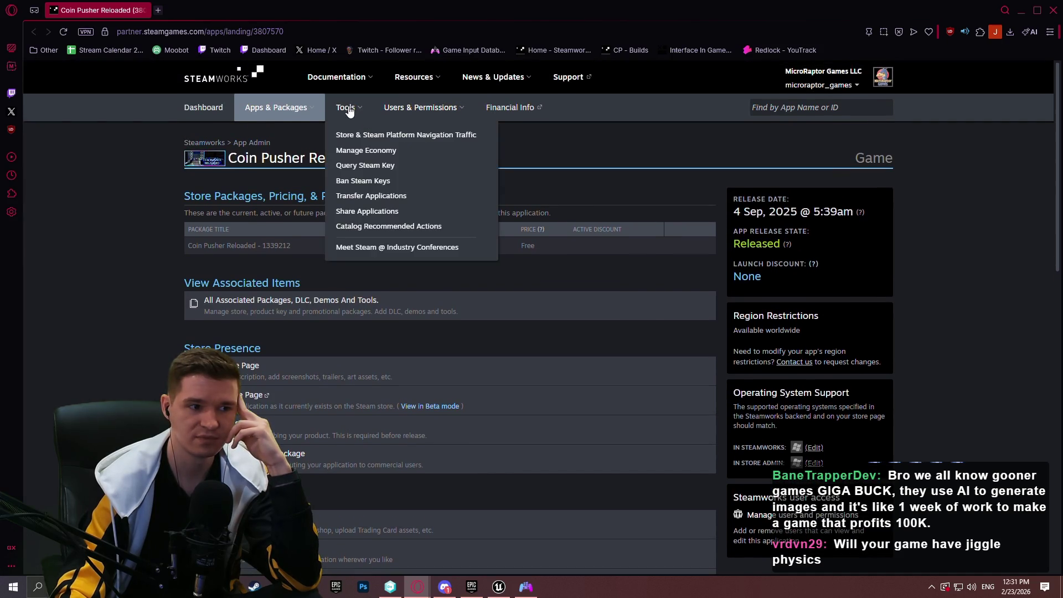
mouse_move(468, 108)
mouse_move(291, 111)
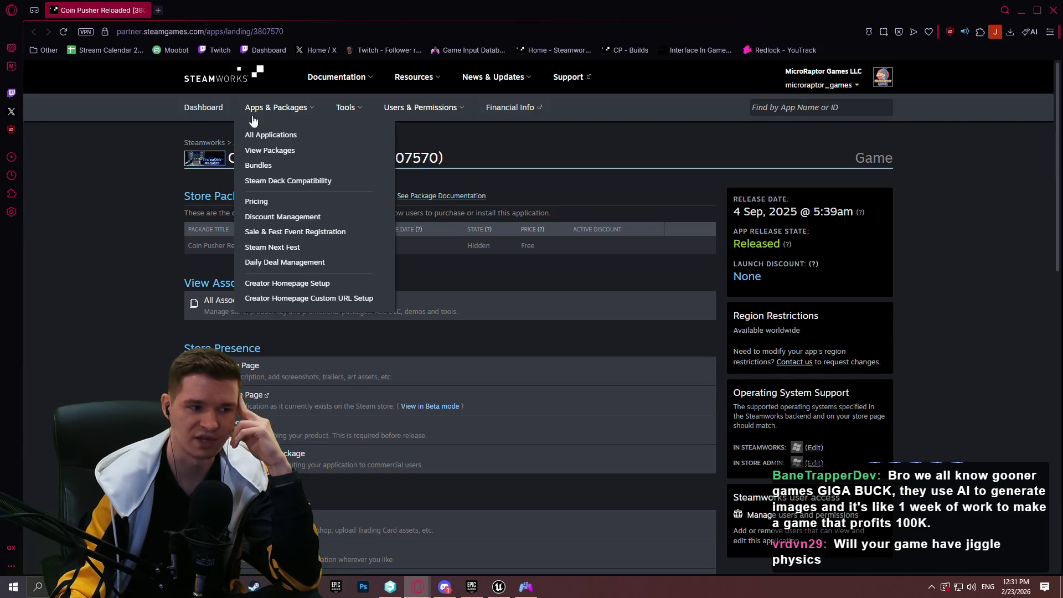
scroll(164, 185, down, 4)
scroll(161, 197, down, 2)
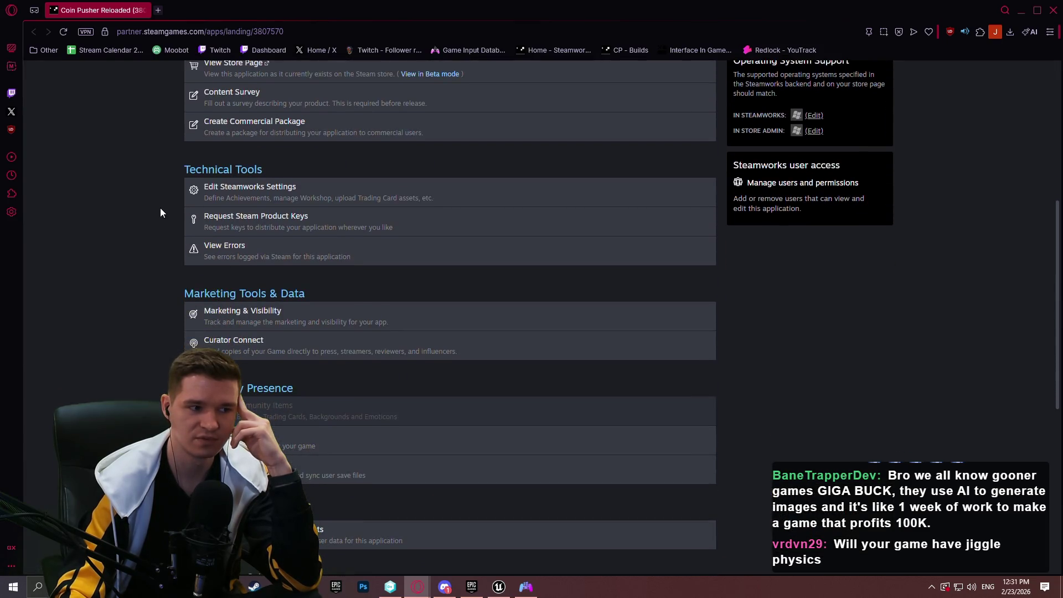
scroll(158, 208, up, 6)
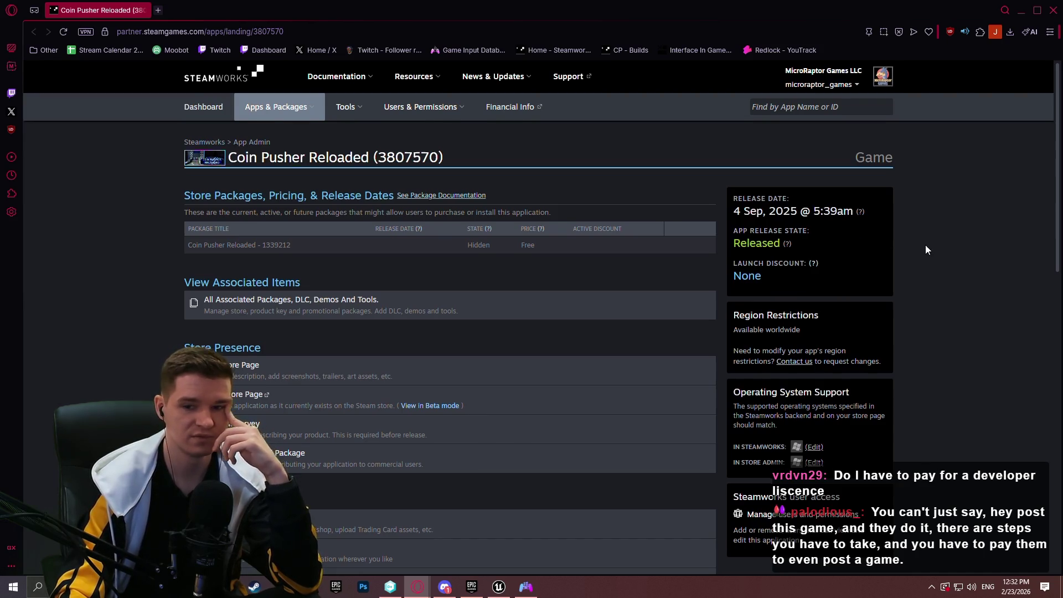
Scroll back to the top of the app admin page and return to the Unreal Blueprint editor
scroll(930, 246, down, 5)
scroll(936, 261, down, 5)
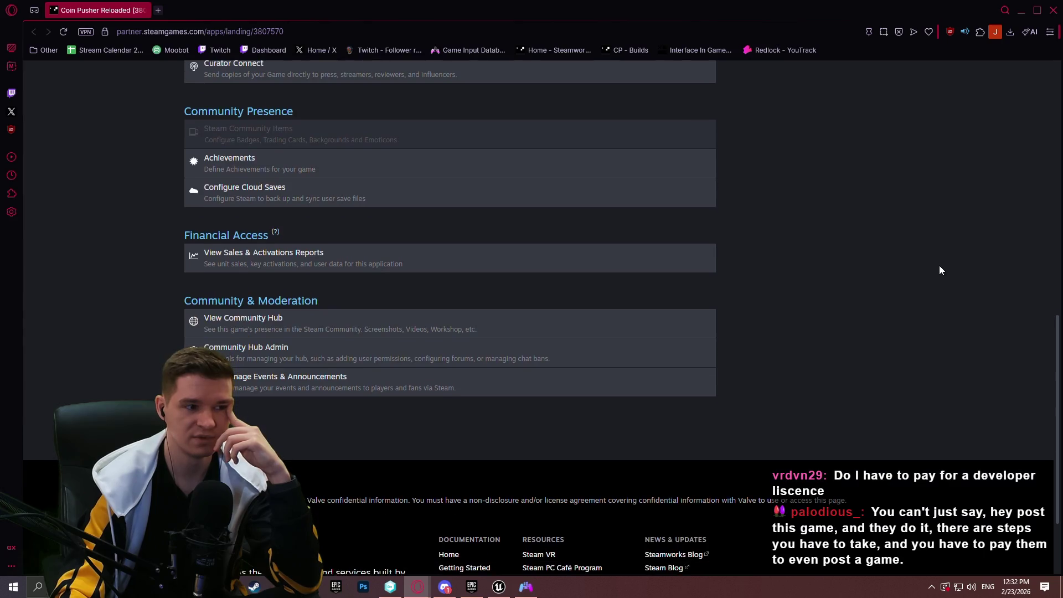
scroll(940, 270, up, 4)
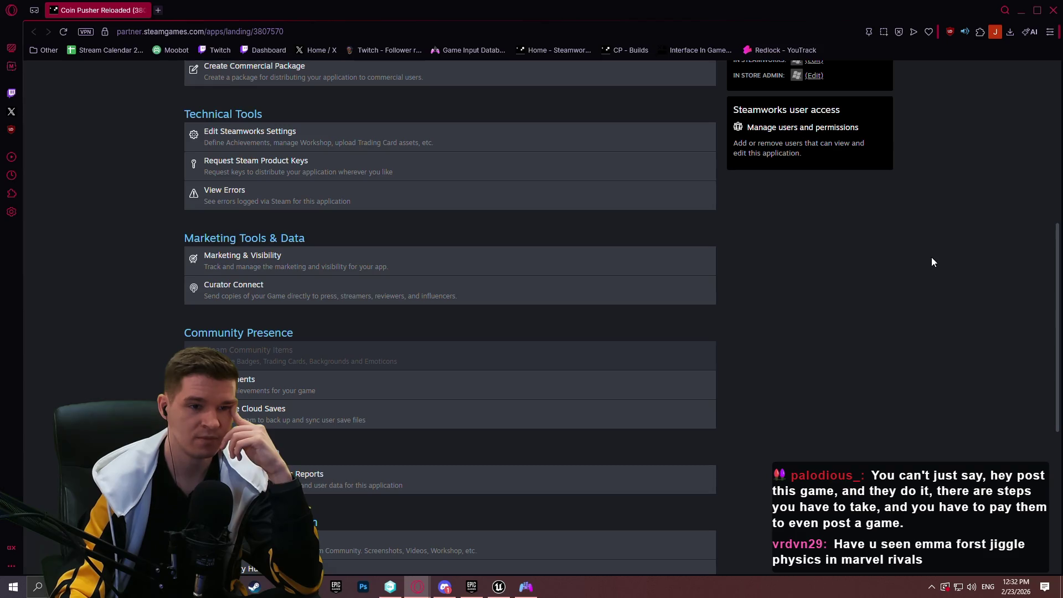
scroll(925, 257, up, 7)
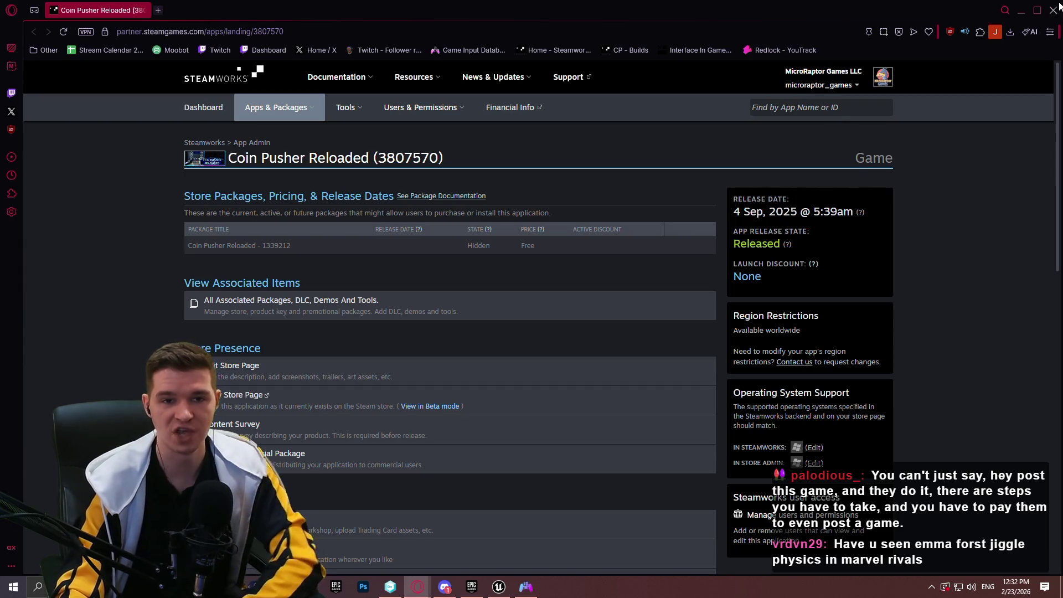
key(alt+Tab)
scroll(776, 221, down, 4)
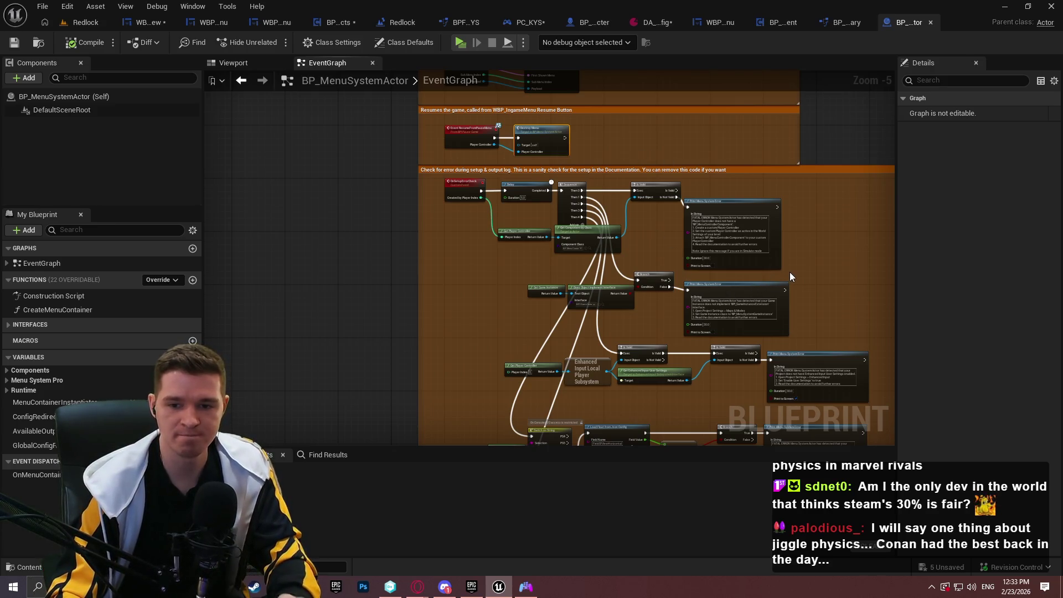
Widen BP_MenuSystemActor's graph and pan from the setup error checks to the pause and resume sections
scroll(870, 255, up, 2)
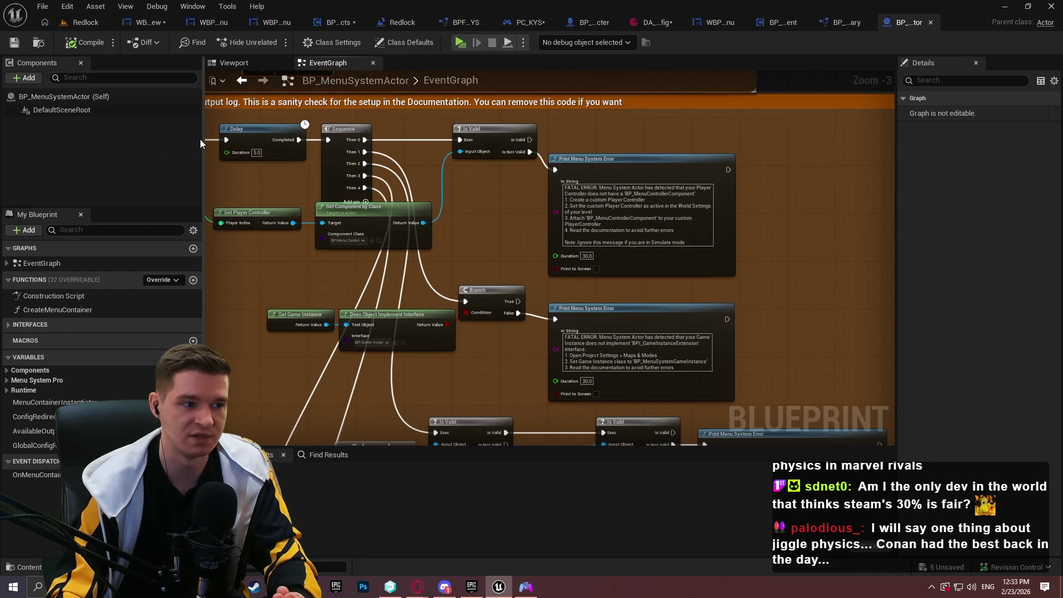
drag(201, 138, 188, 143)
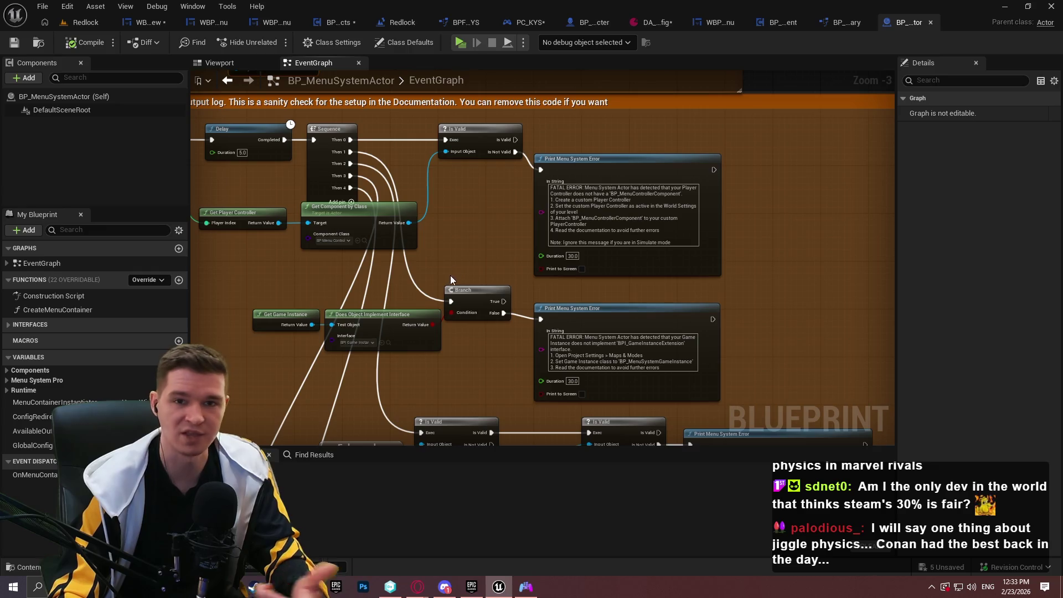
mouse_move(467, 247)
mouse_down()
mouse_move(491, 242)
mouse_move(524, 257)
mouse_up()
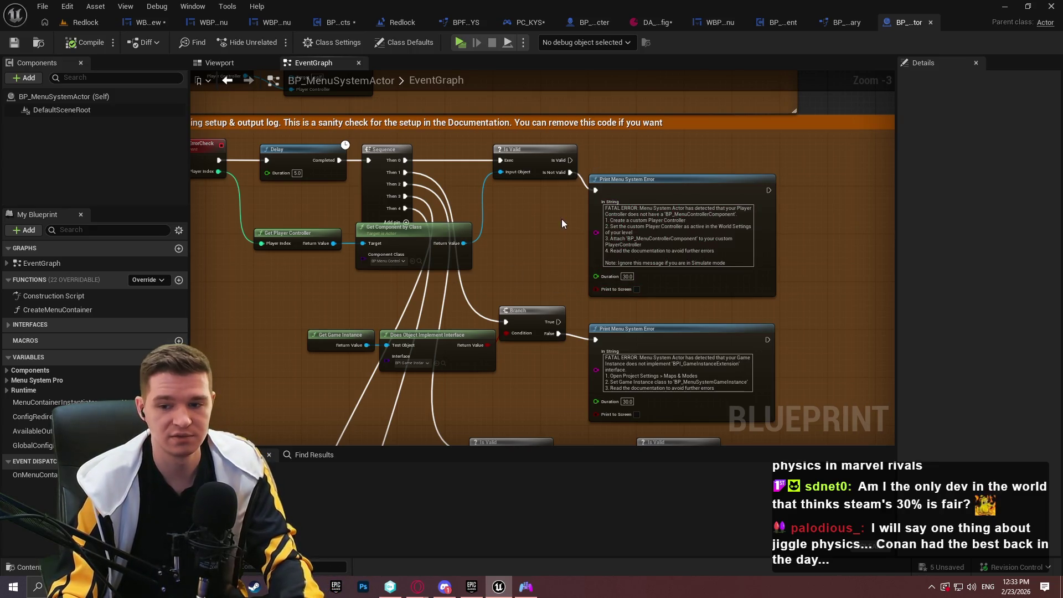
scroll(474, 216, down, 3)
scroll(464, 247, up, 2)
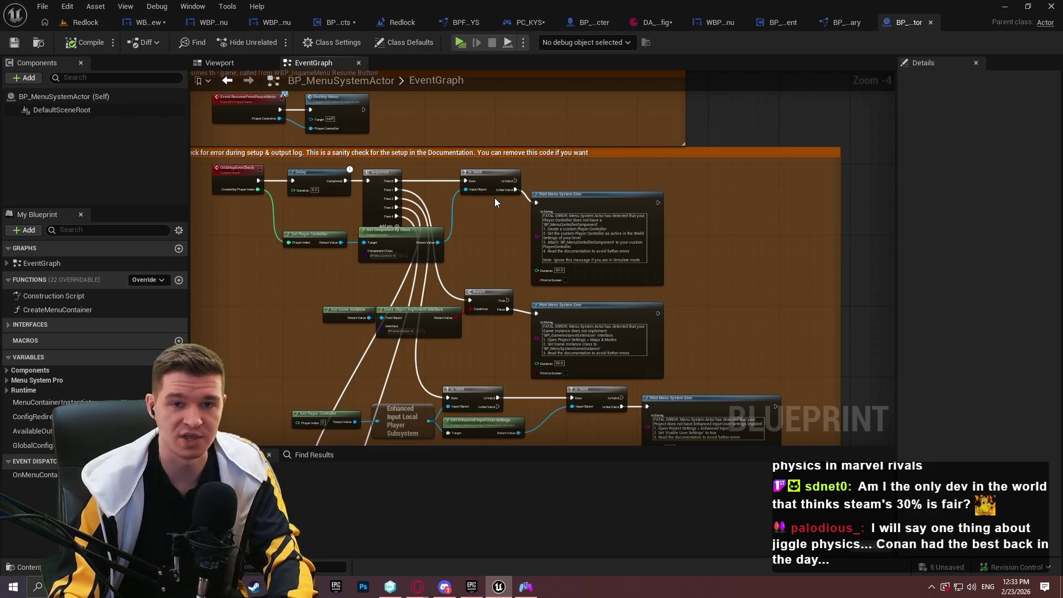
click(566, 238)
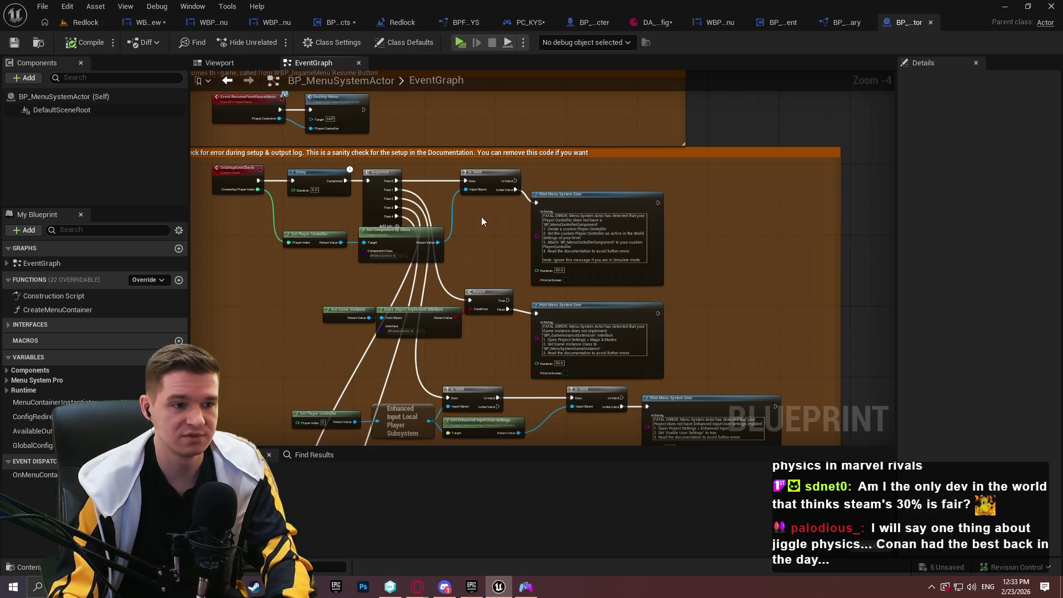
drag(474, 218, 504, 308)
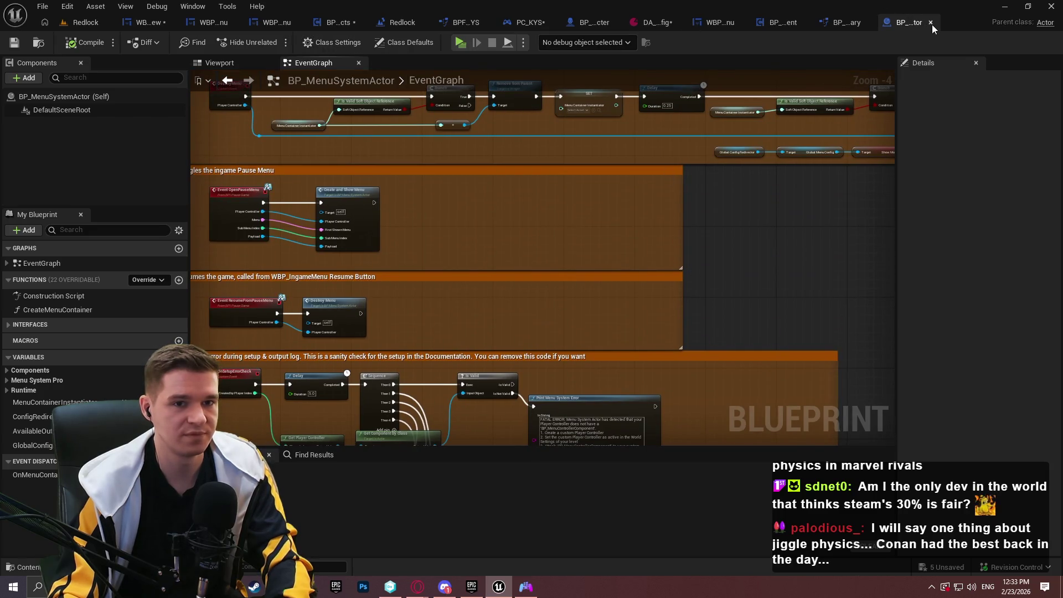
Reopen BP_MenuSystemActor, inspect the CreateAndShowMenu and Create Menu Container nodes, then launch a Redlock test play
click(931, 22)
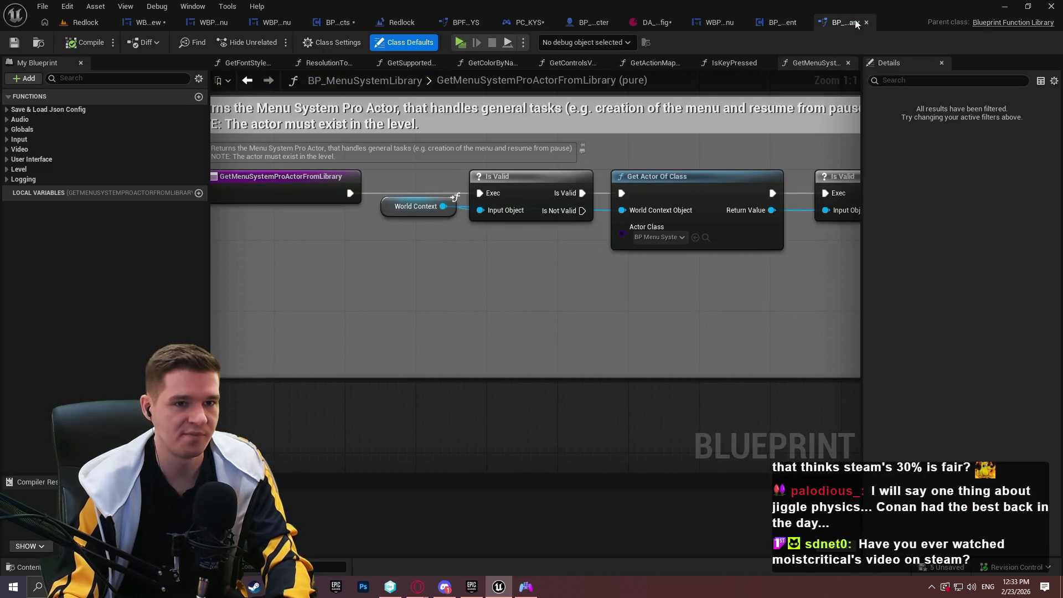
click(88, 22)
double_click(274, 456)
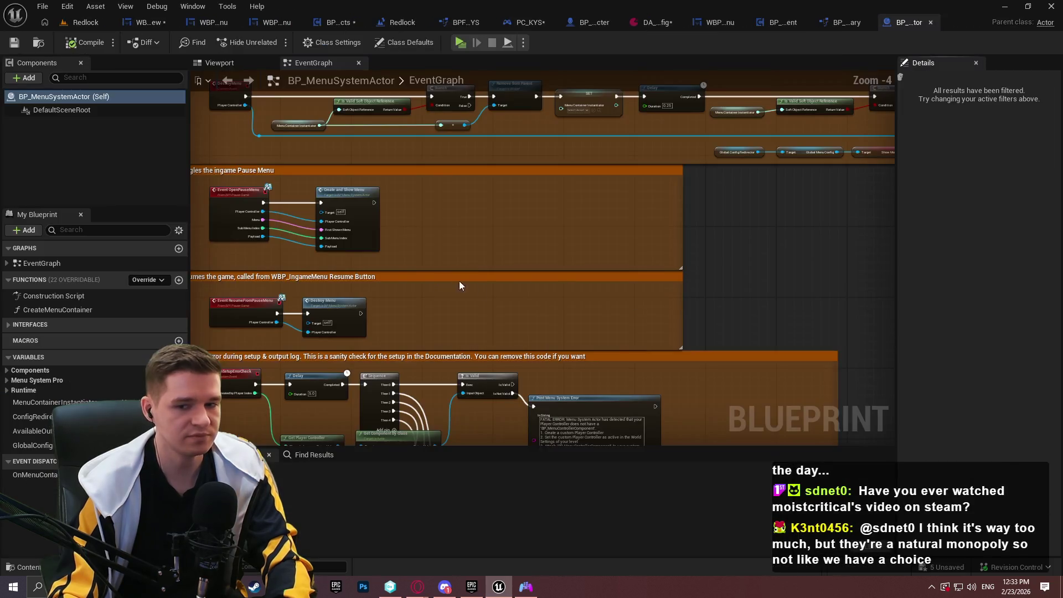
scroll(461, 403, up, 3)
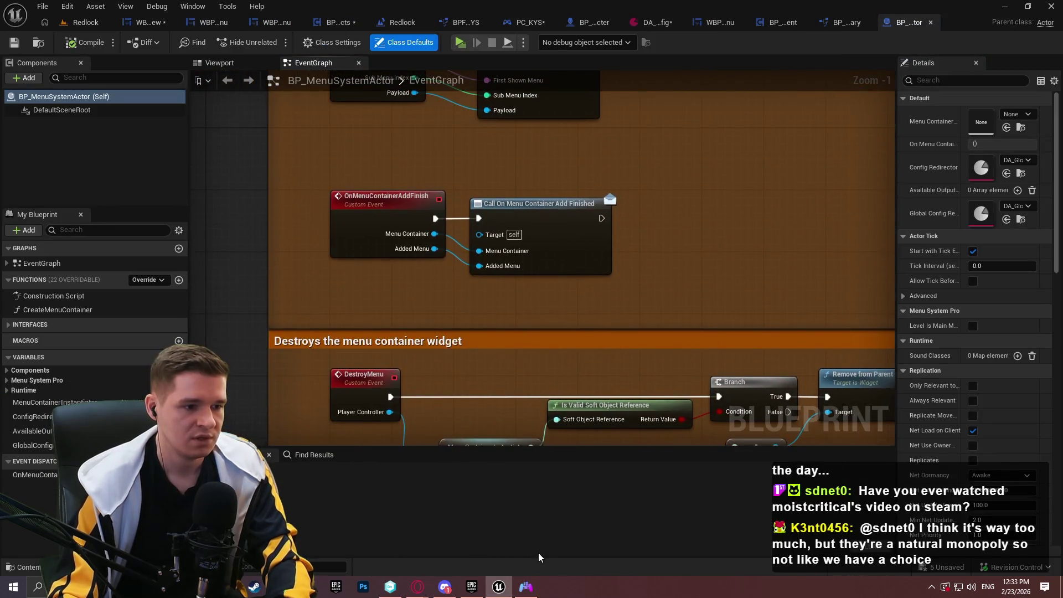
scroll(349, 349, down, 2)
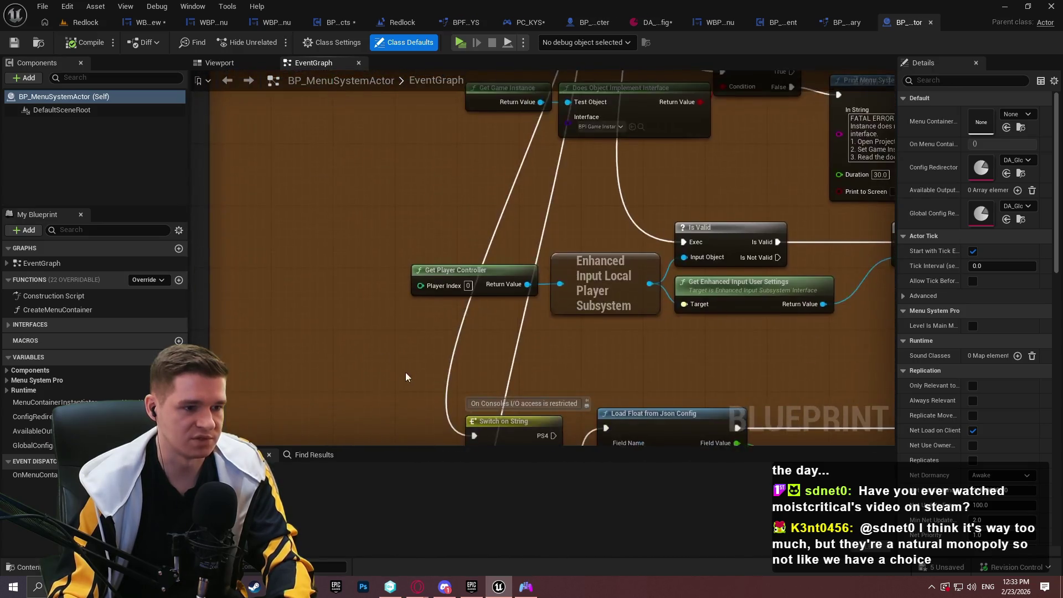
scroll(421, 336, down, 2)
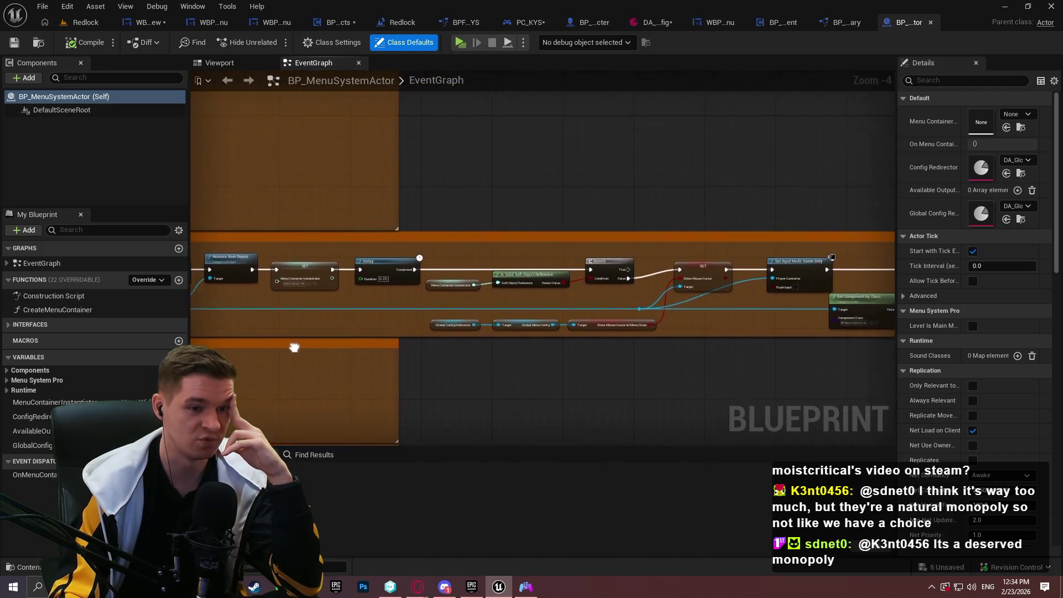
mouse_move(332, 175)
mouse_down()
mouse_move(597, 349)
mouse_move(632, 361)
mouse_up()
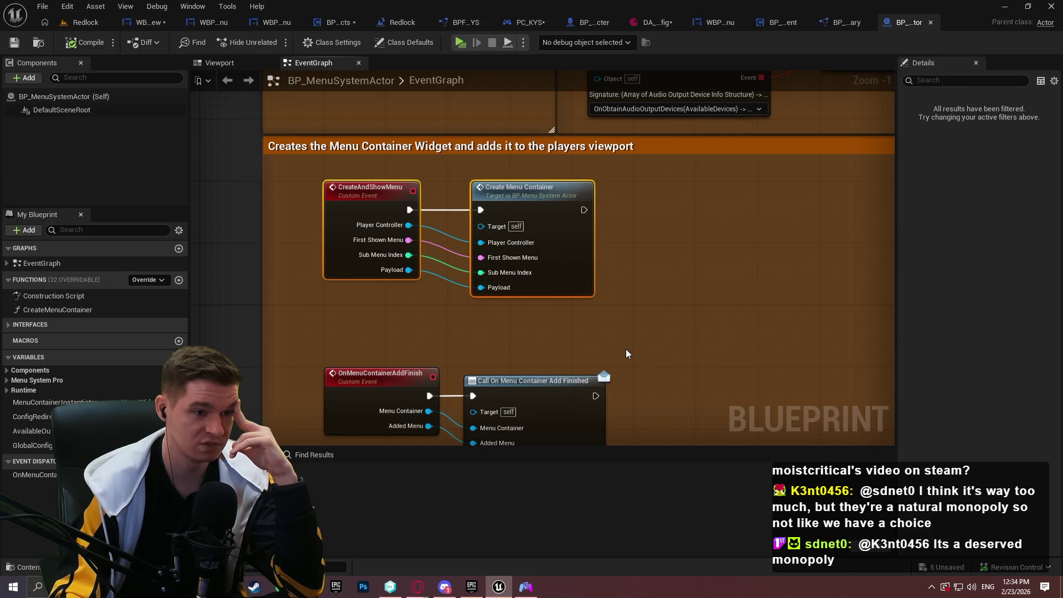
click(622, 349)
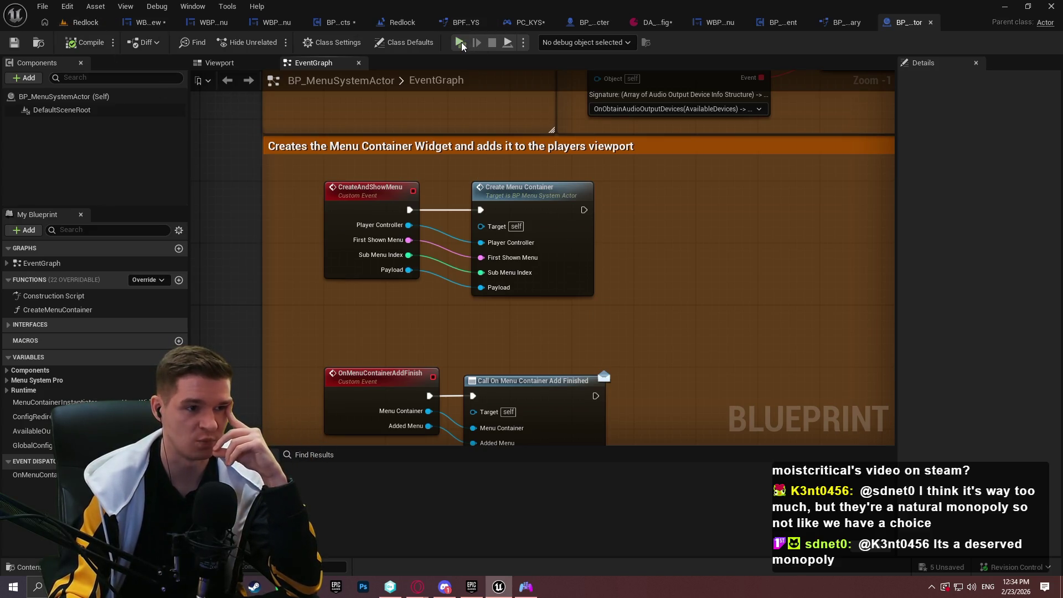
key(alt+p)
click(537, 476)
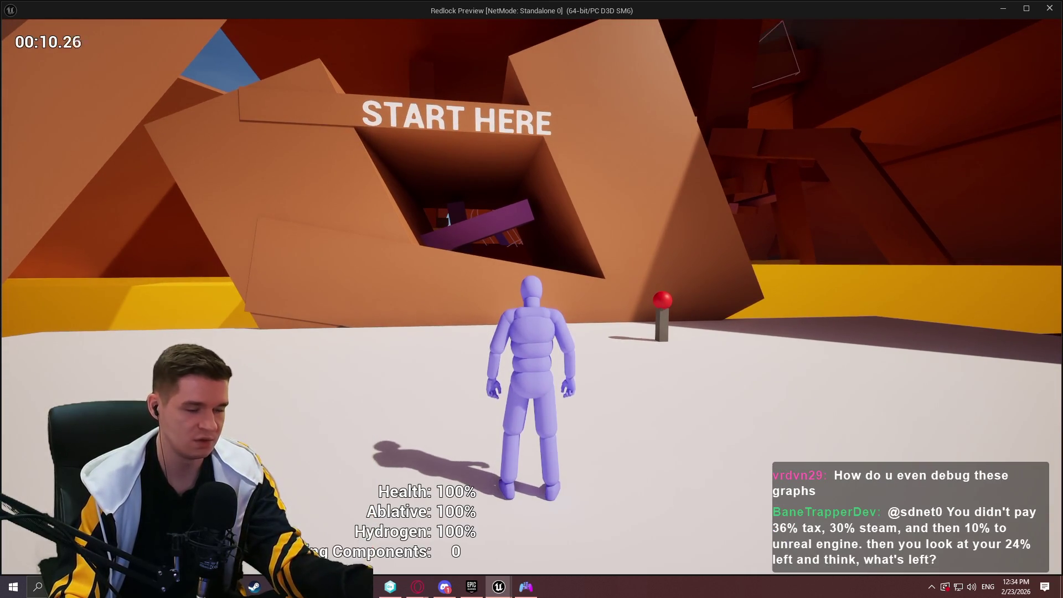
key(Escape)
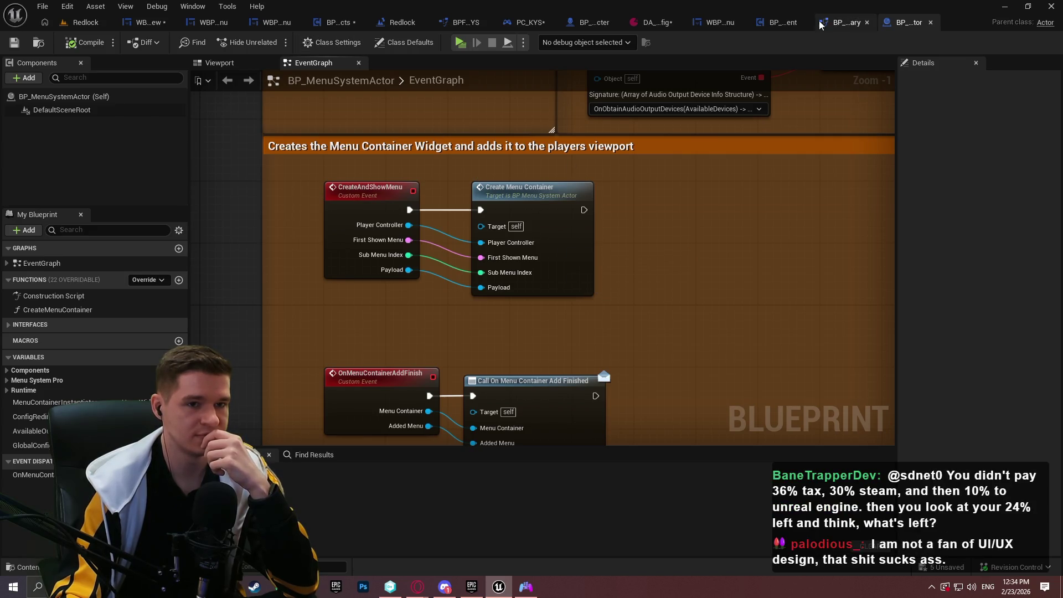
Compare the WBP_Menu and WBP_EscapeMenuNew event graphs, ending on WBP_EscapeMenuNew
click(268, 25)
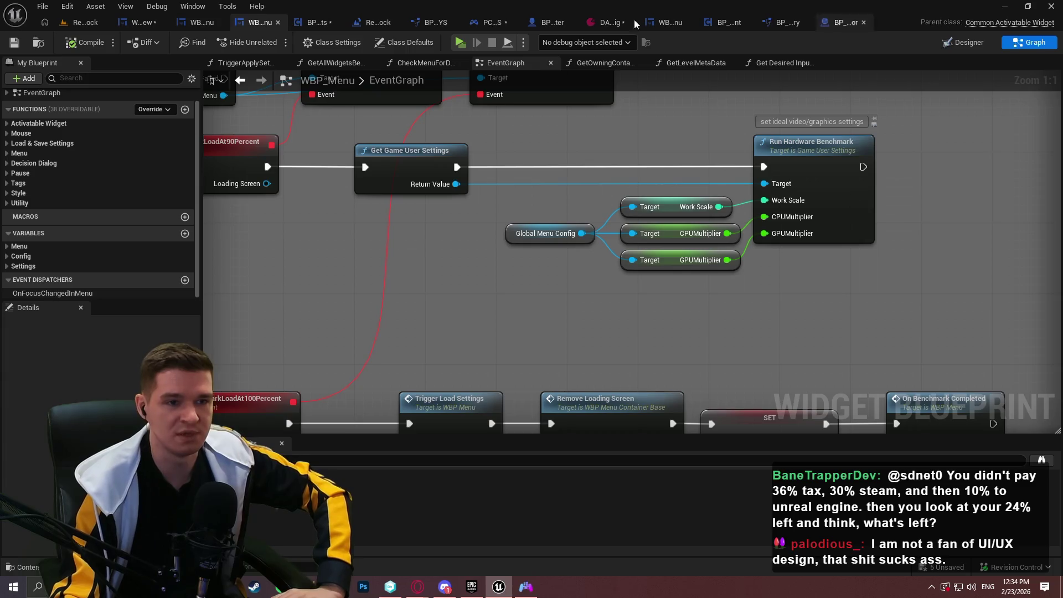
click(148, 24)
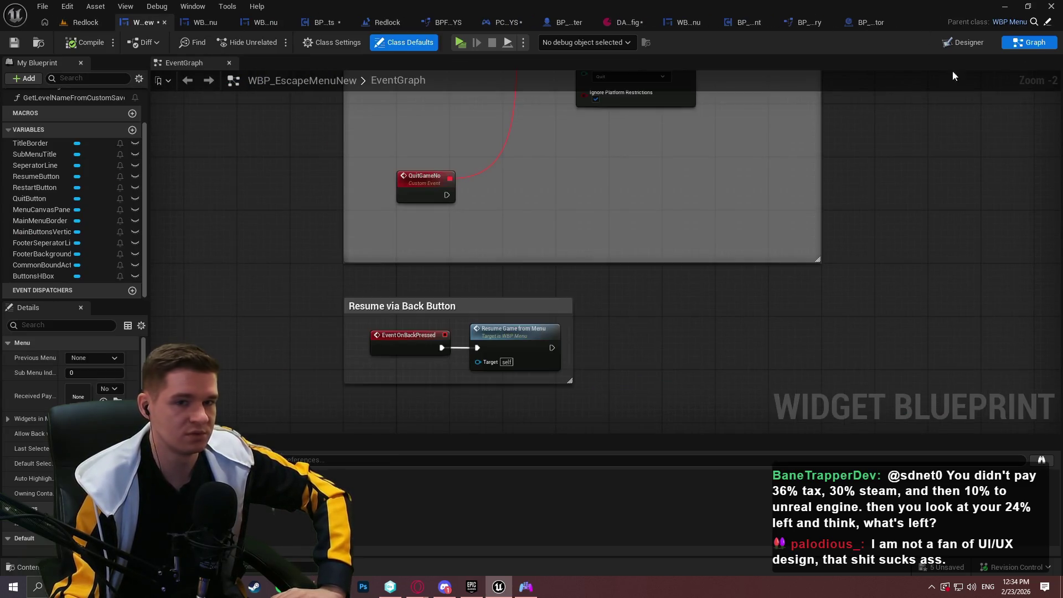
key(ctrl+Tab)
scroll(436, 224, down, 3)
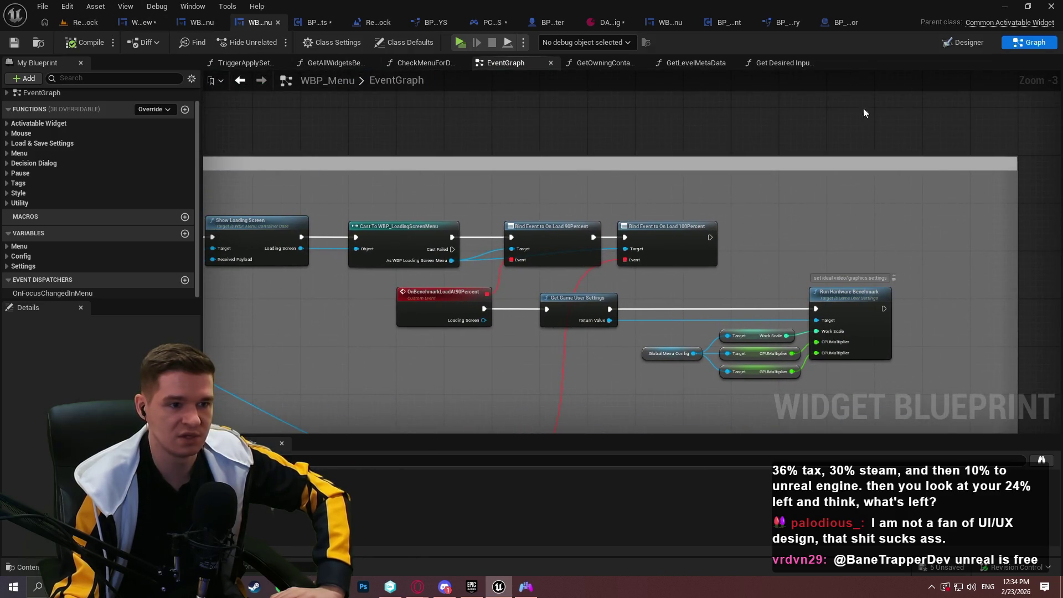
click(143, 24)
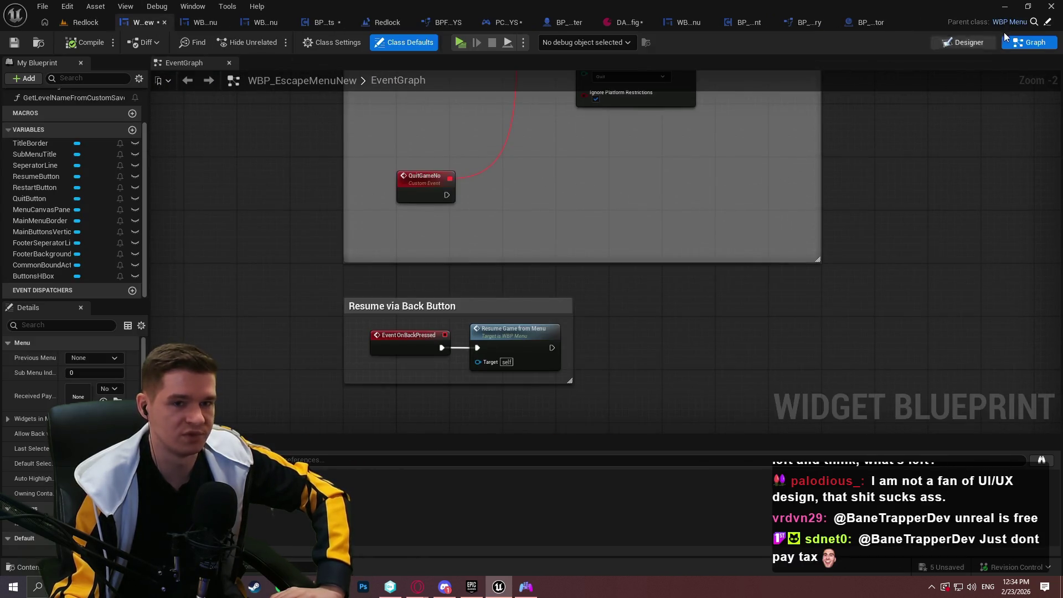
Show the escape menu's Designer layout, widen the Details panel and scroll through its menu properties
click(964, 42)
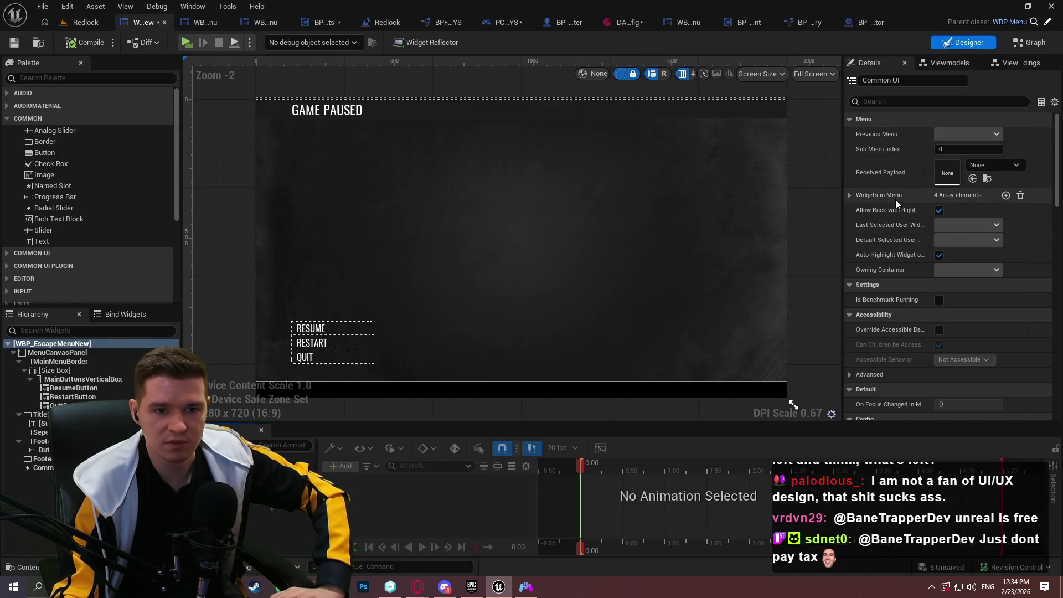
click(849, 195)
click(849, 195)
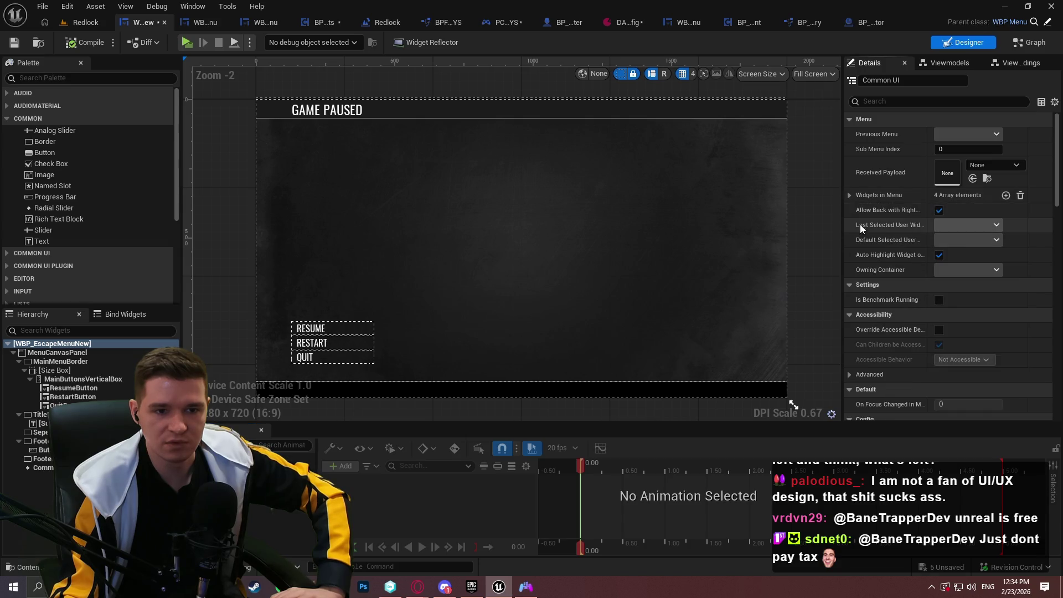
drag(842, 230, 724, 233)
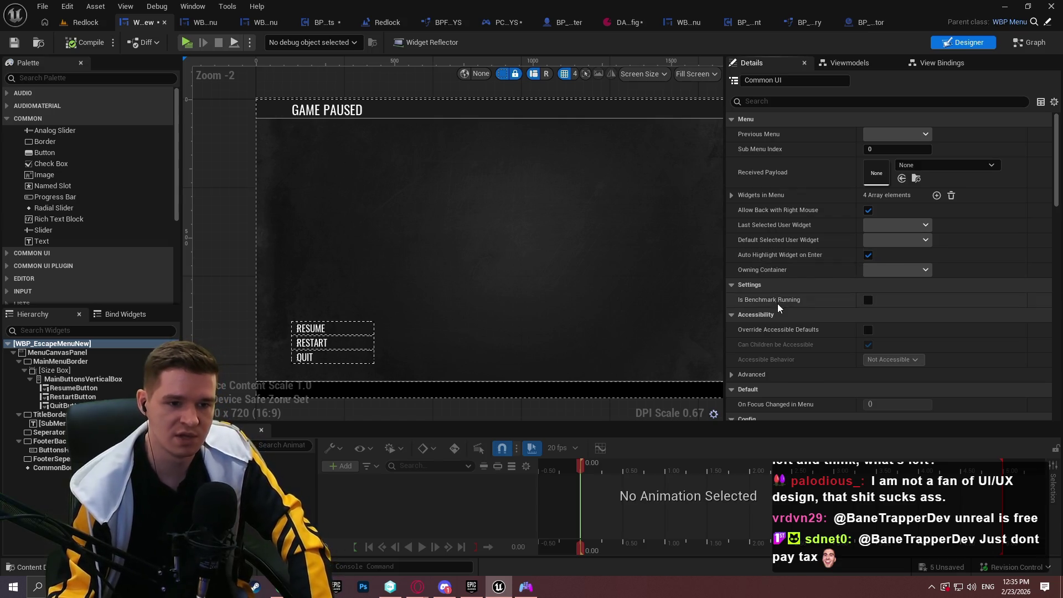
scroll(807, 247, down, 2)
scroll(807, 247, down, 6)
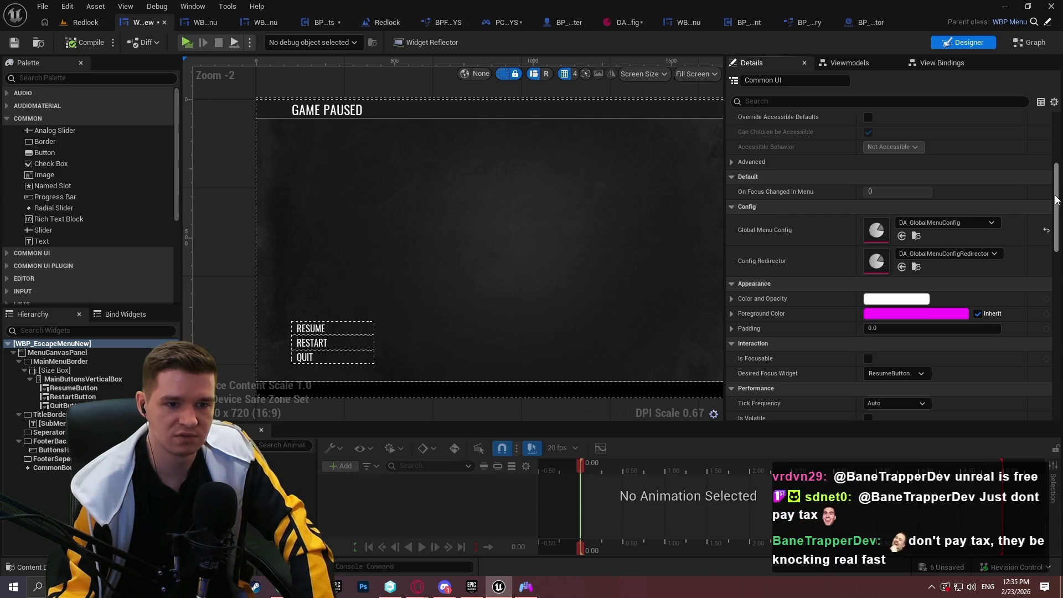
drag(1057, 201, 1058, 216)
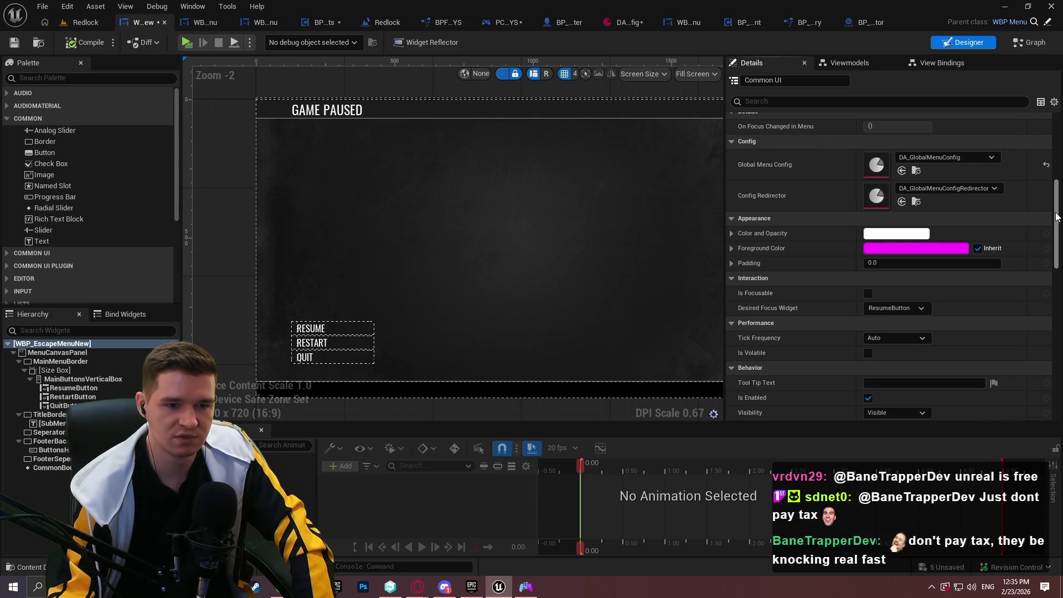
mouse_move(1057, 216)
mouse_down()
mouse_move(1058, 235)
mouse_move(1046, 108)
mouse_up()
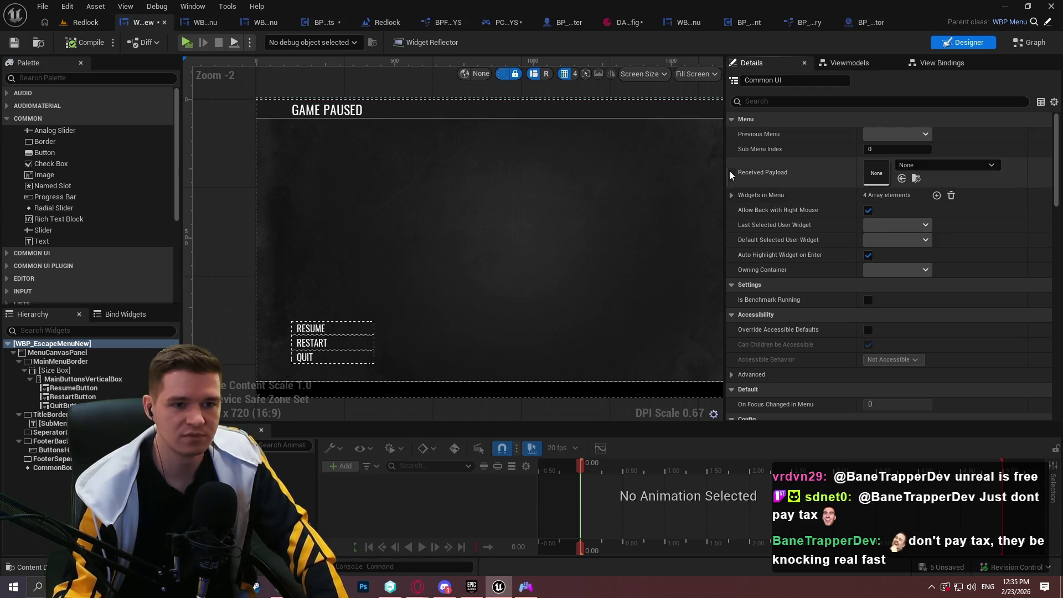
mouse_move(744, 172)
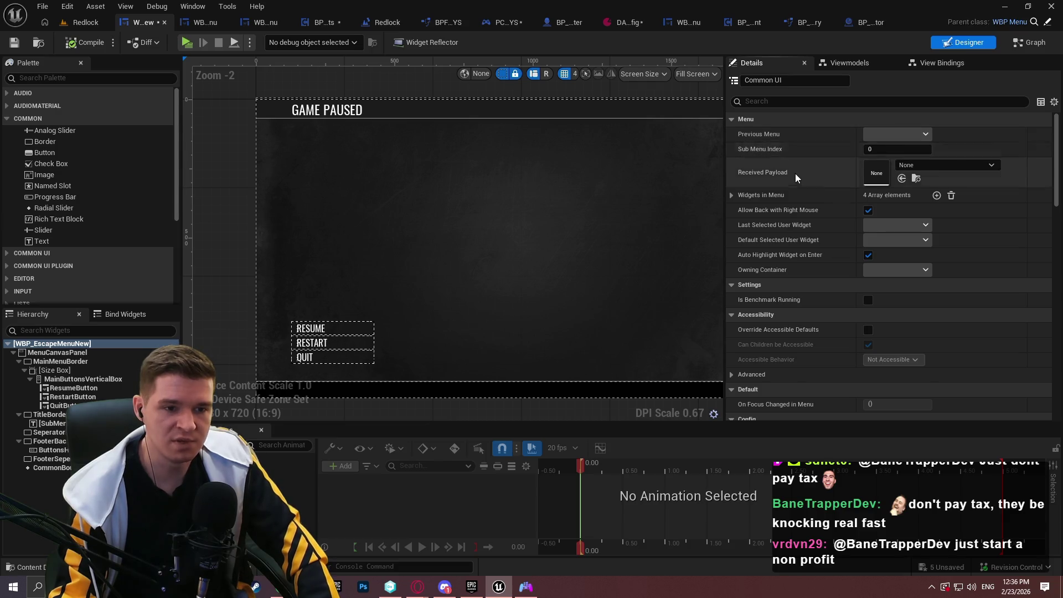
Finish reviewing WBP_EscapeMenuNew's Details properties, then show WBP_Menu's EventGraph with its loading-screen events
scroll(797, 174, down, 4)
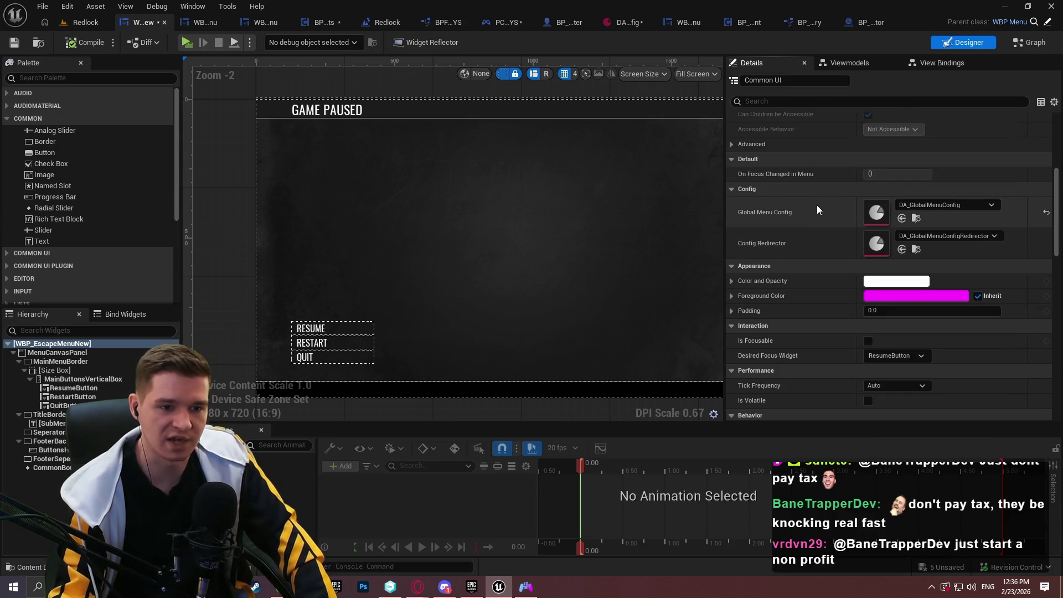
scroll(817, 211, down, 5)
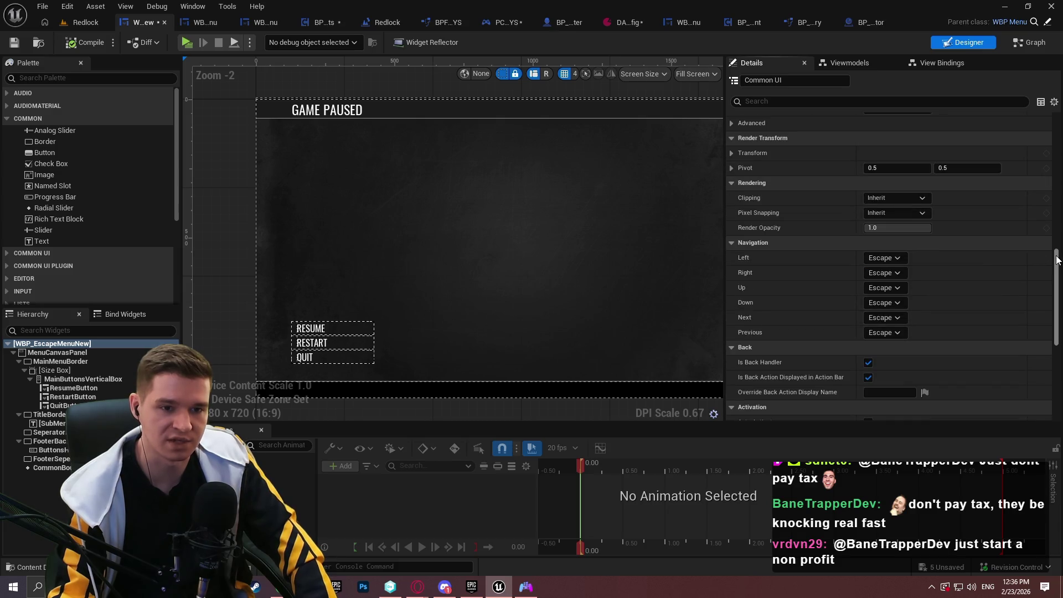
drag(1058, 260, 1051, 303)
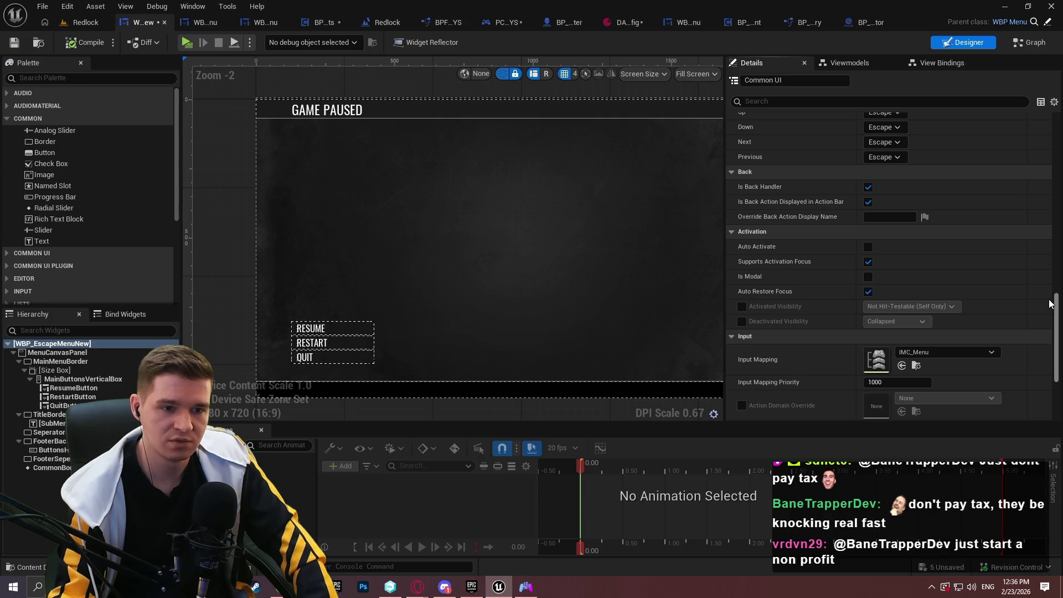
drag(1051, 303, 1050, 305)
mouse_move(756, 260)
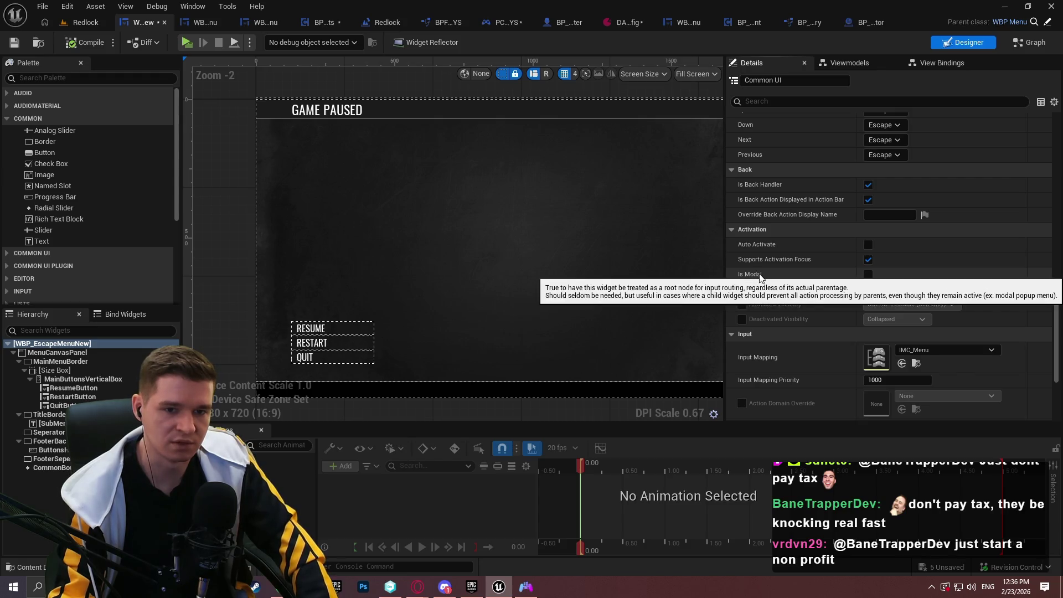
scroll(822, 250, down, 5)
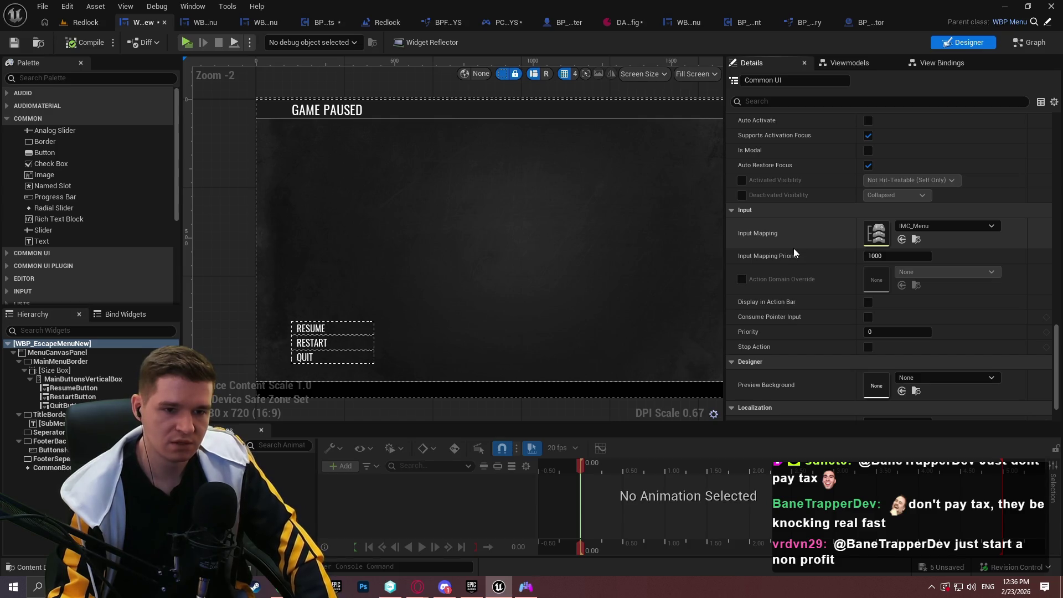
mouse_move(778, 235)
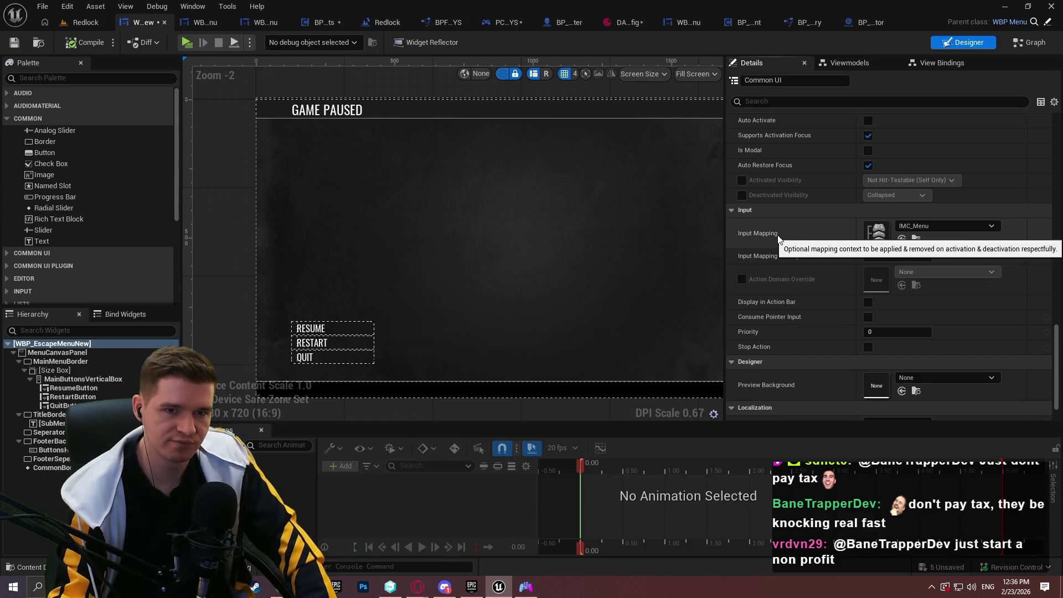
click(260, 22)
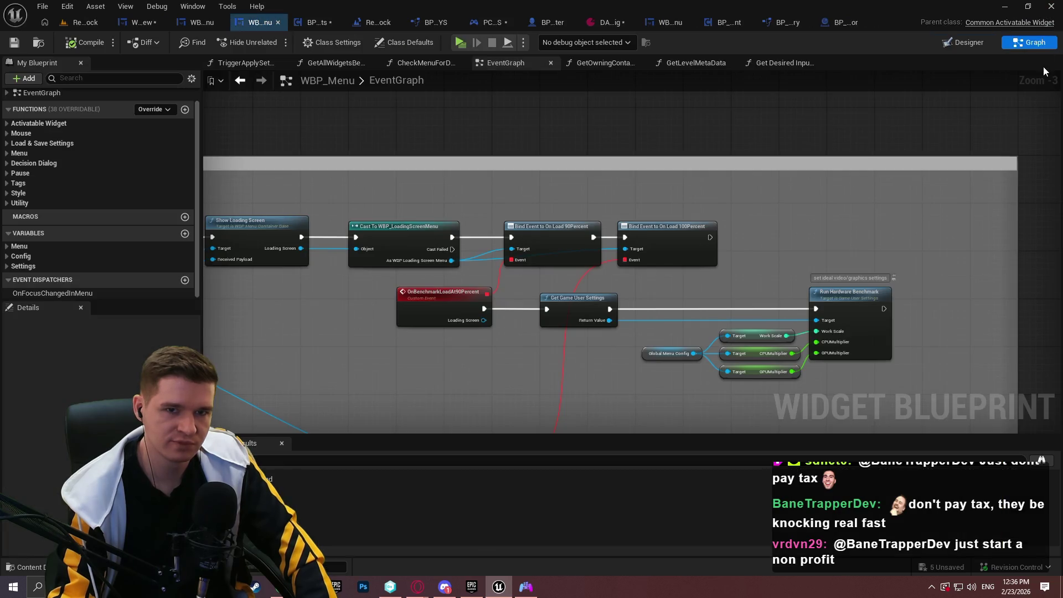
Pan WBP_Menu to its Settings Events comments, then move via BPC_PlayerEffects to BP_MenuSystemActor's EventGraph
scroll(851, 123, down, 3)
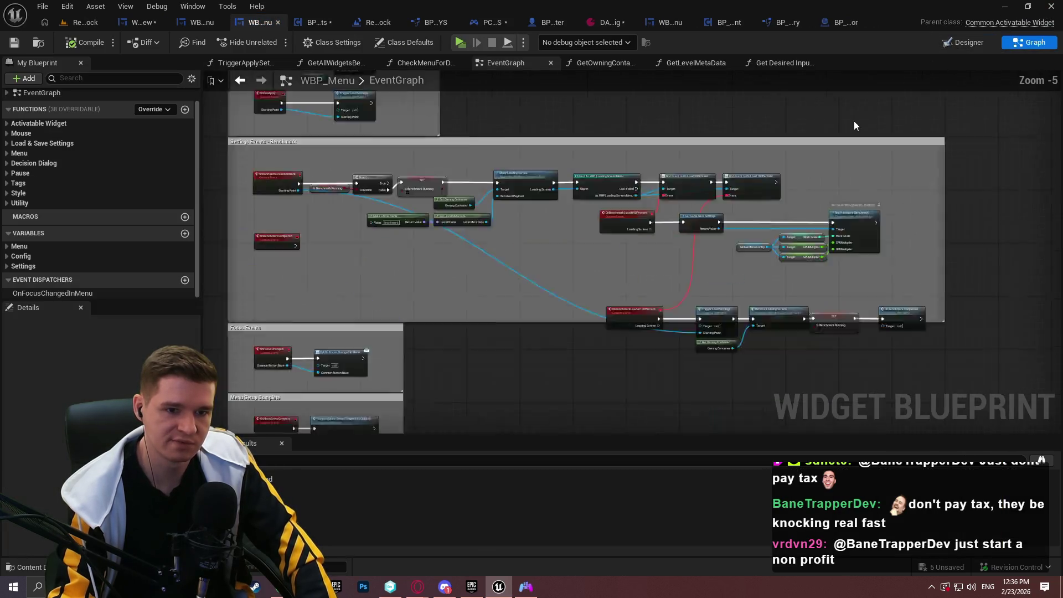
scroll(848, 125, up, 1)
mouse_move(802, 245)
mouse_down()
mouse_move(633, 177)
mouse_move(613, 375)
mouse_move(626, 140)
mouse_up()
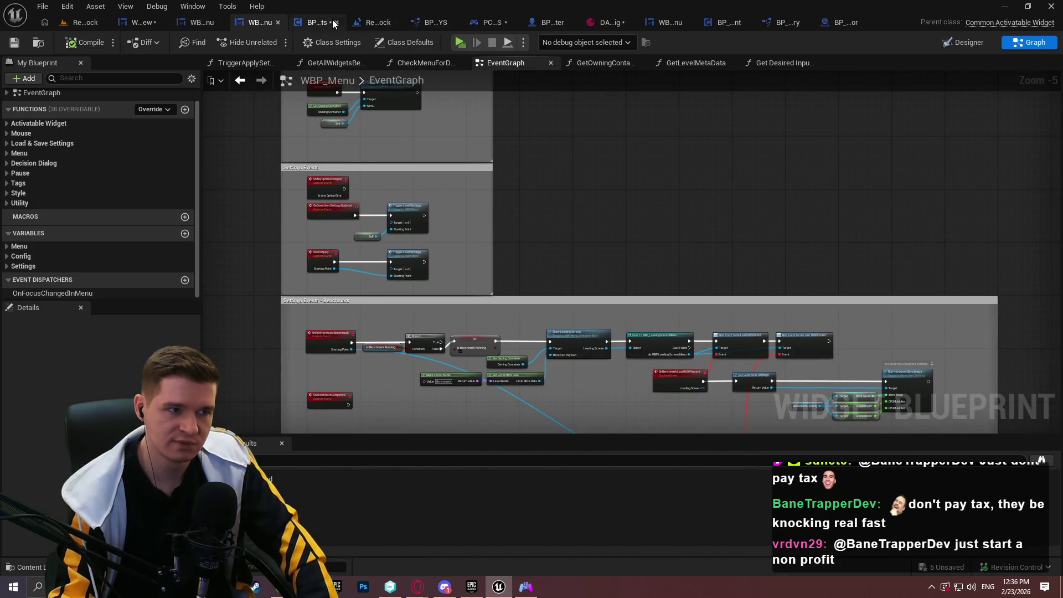
click(318, 22)
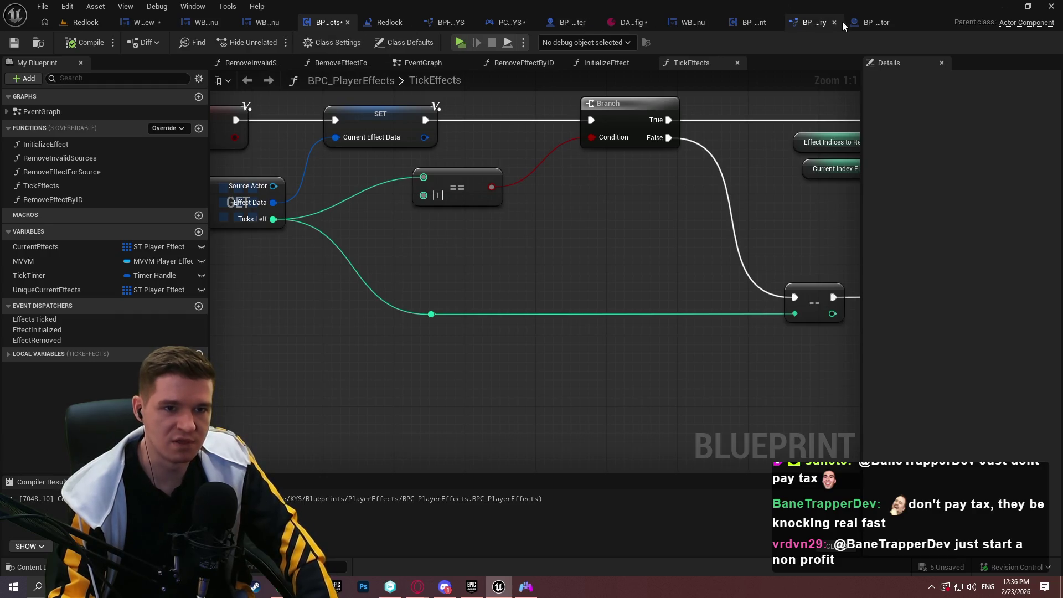
click(856, 23)
scroll(659, 201, down, 1)
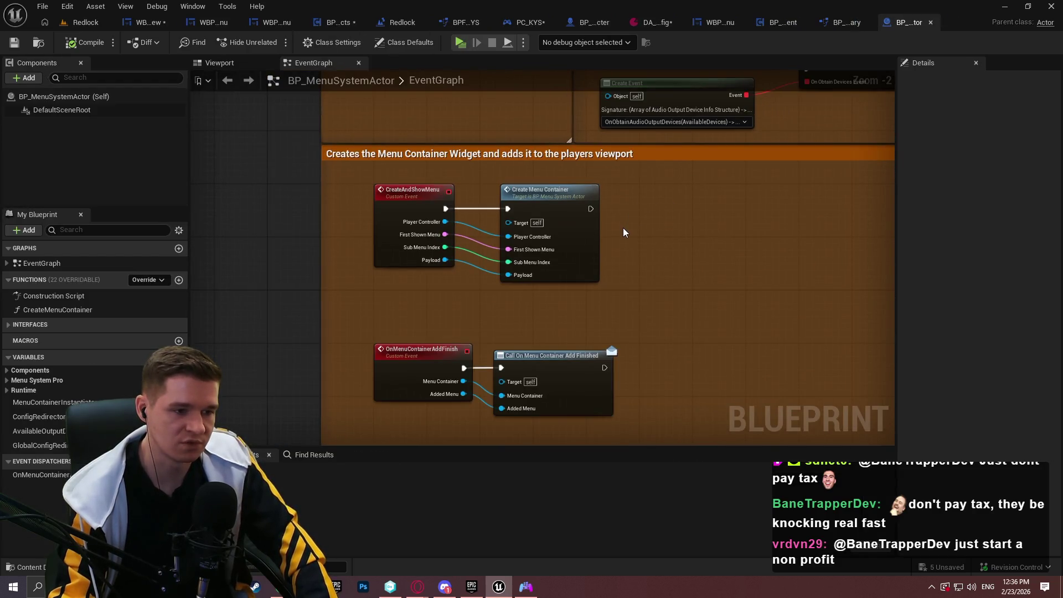
Survey the EventGraph's Setup, Spawn Main Menu and menu container sections, then open CreateMenuContainer
drag(629, 226, 595, 399)
scroll(630, 277, down, 1)
drag(631, 277, 615, 443)
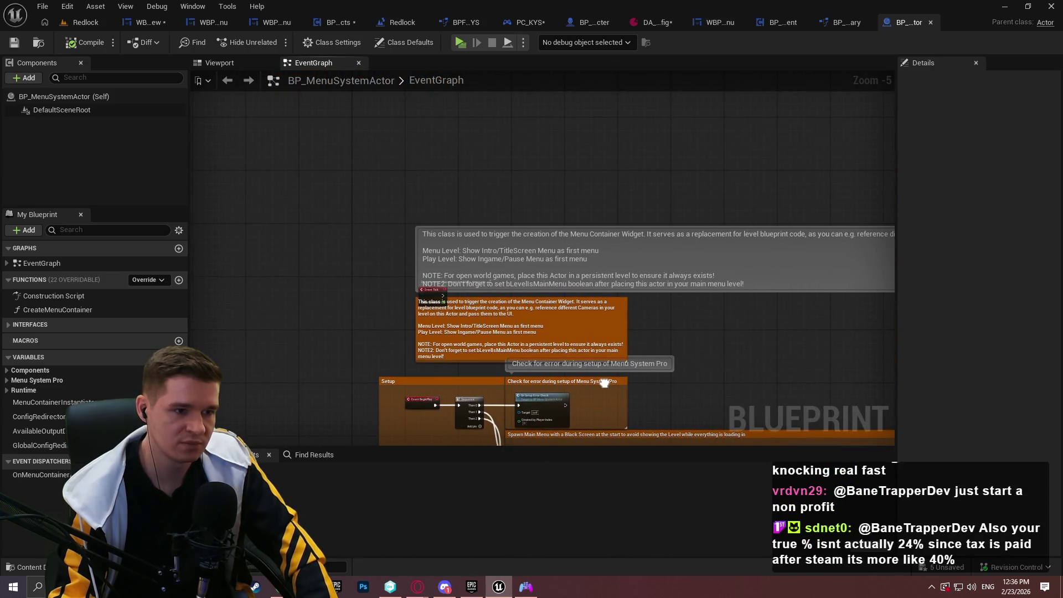
scroll(388, 216, up, 2)
drag(387, 216, 261, 72)
scroll(554, 183, down, 1)
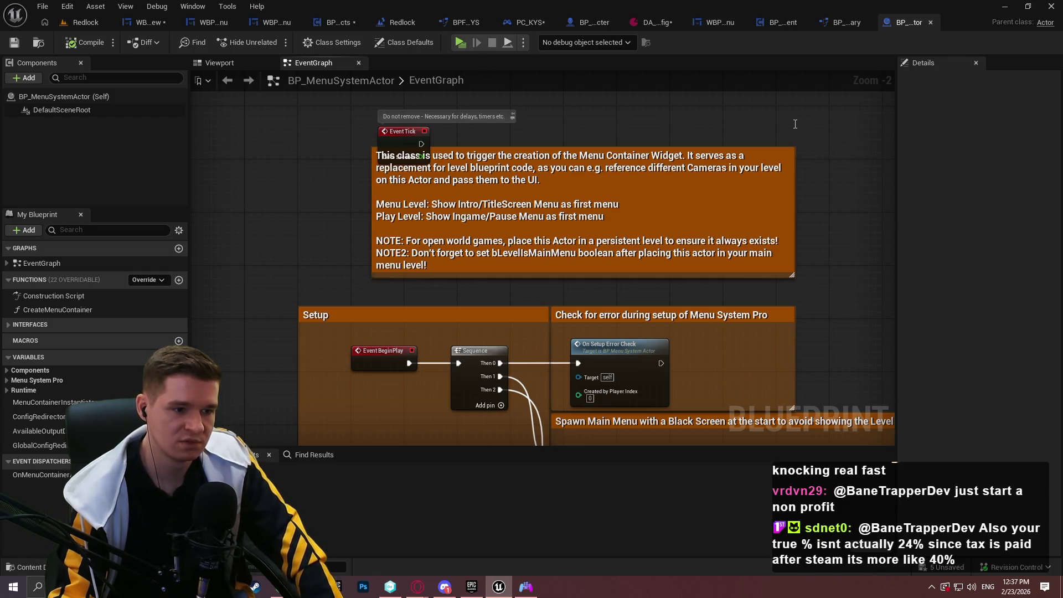
mouse_move(782, 299)
mouse_down()
mouse_move(665, 3)
mouse_move(701, 261)
mouse_up()
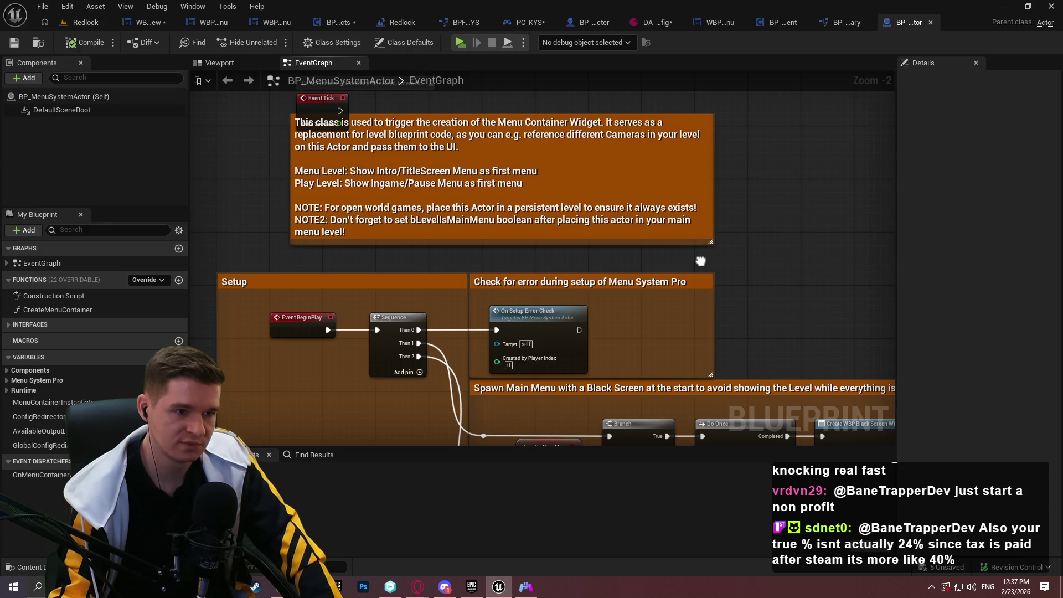
drag(701, 262, 703, 261)
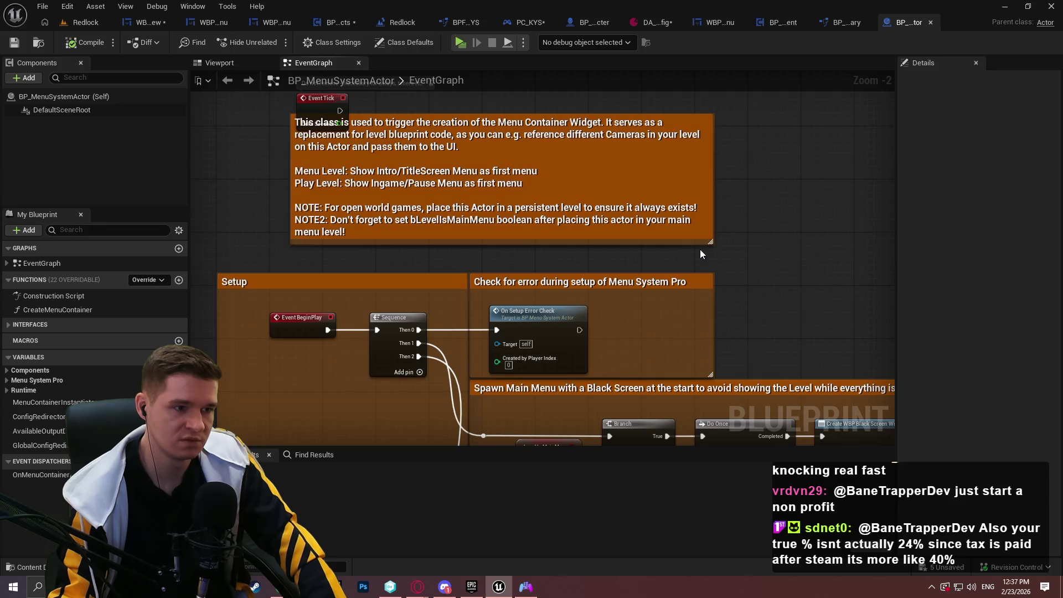
drag(700, 250, 691, 144)
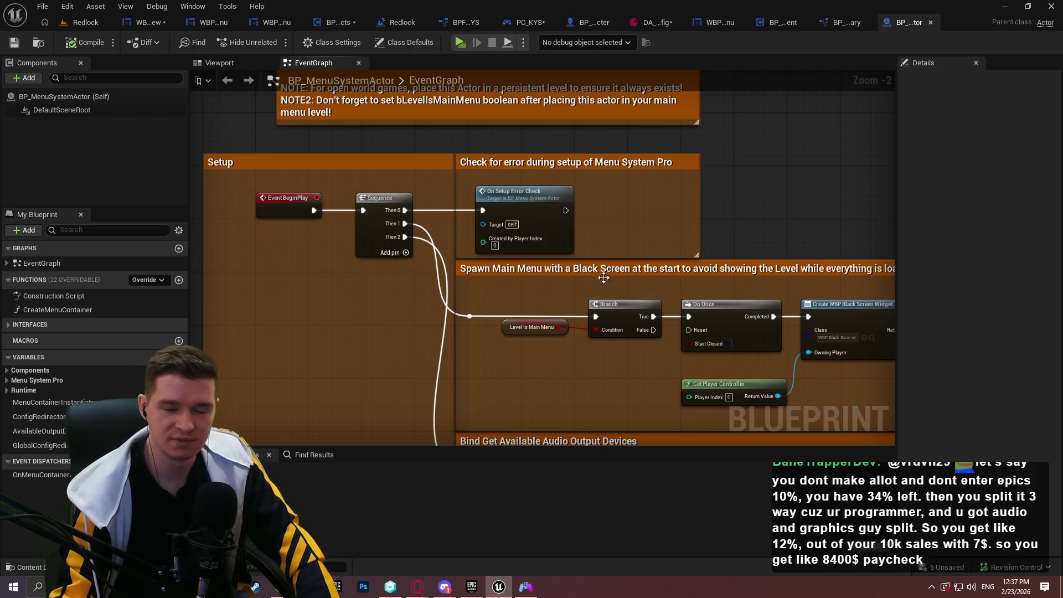
mouse_move(586, 368)
mouse_down()
mouse_move(627, 79)
mouse_move(667, 256)
mouse_move(569, 205)
mouse_move(594, 241)
mouse_up()
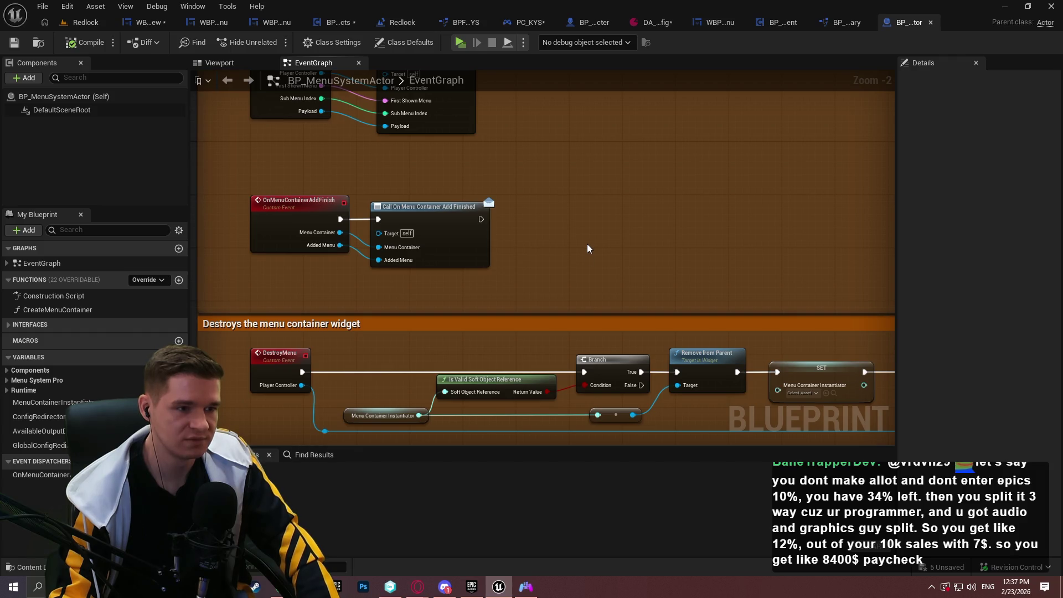
drag(588, 247, 572, 365)
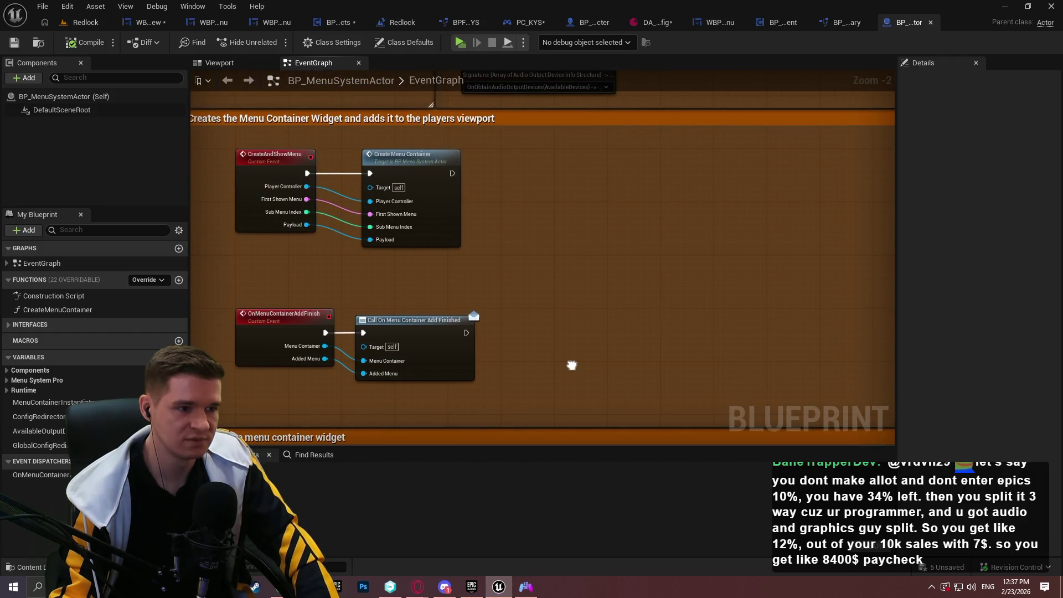
double_click(428, 160)
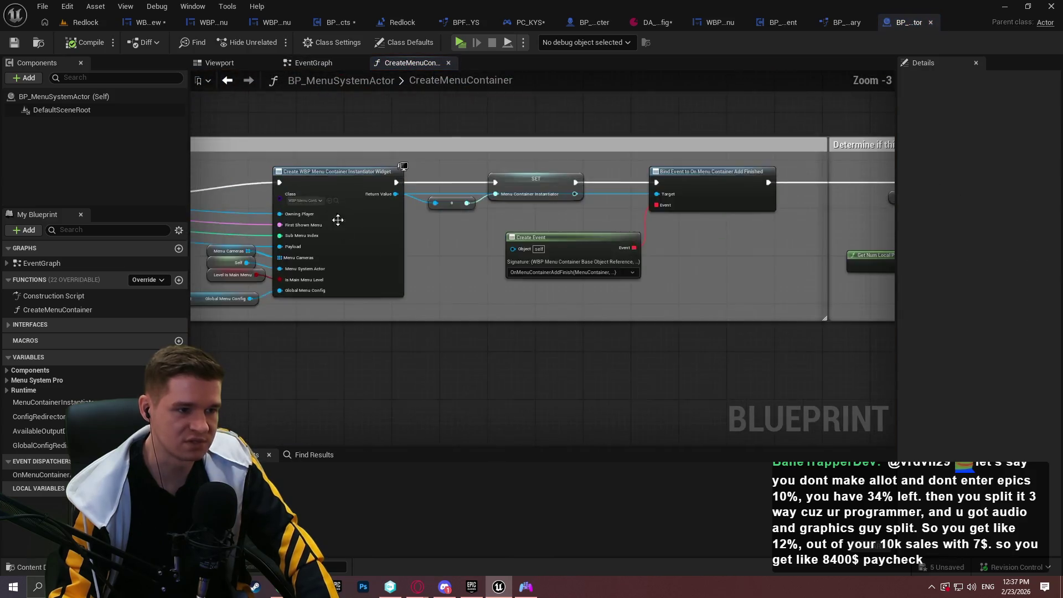
drag(337, 213, 670, 263)
scroll(750, 326, up, 2)
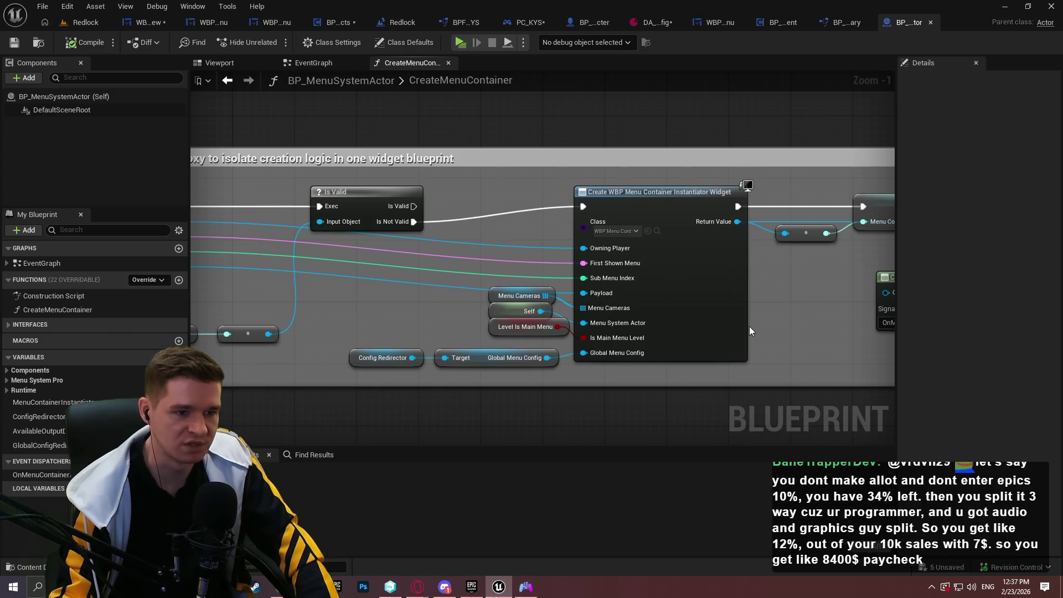
mouse_move(750, 327)
mouse_down()
mouse_move(855, 333)
mouse_move(470, 322)
mouse_move(300, 284)
mouse_up()
mouse_move(692, 268)
mouse_down()
mouse_move(672, 281)
mouse_move(366, 272)
mouse_up()
drag(719, 214, 609, 154)
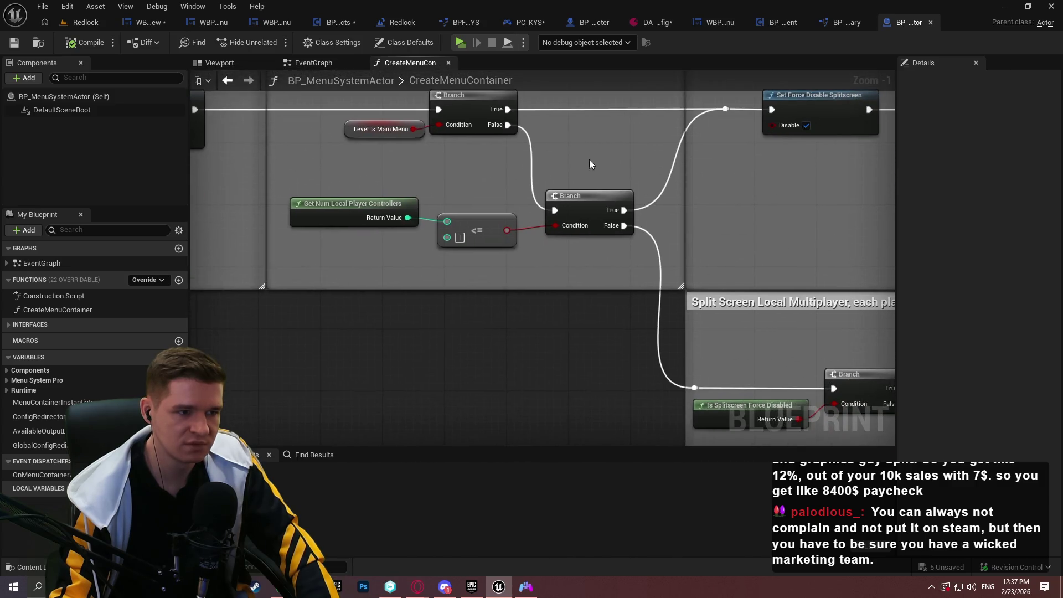
mouse_move(646, 247)
mouse_down()
mouse_move(355, 327)
mouse_move(329, 215)
mouse_move(235, 301)
mouse_up()
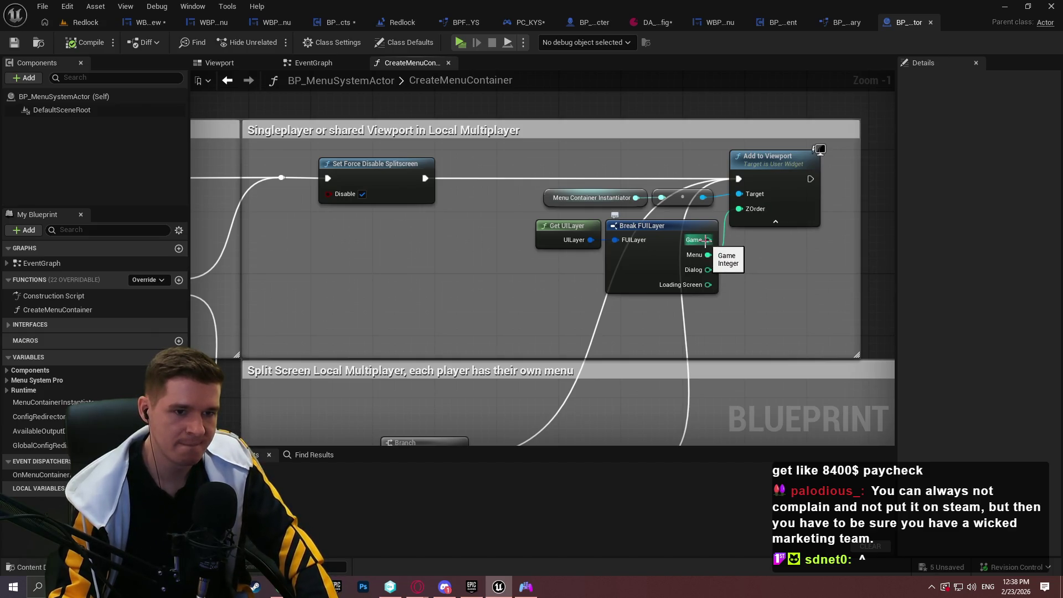
mouse_move(758, 227)
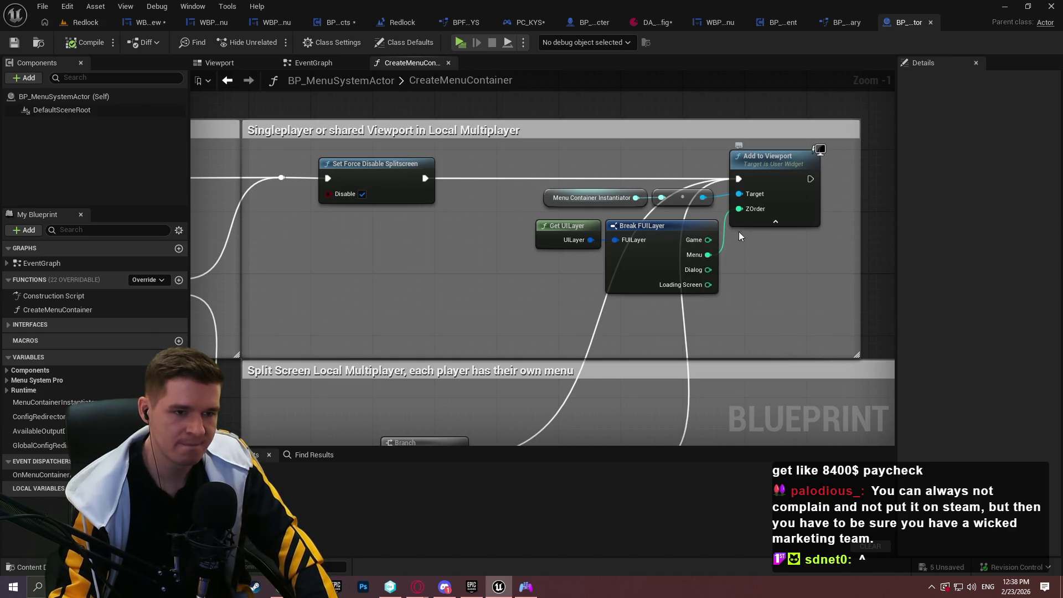
mouse_move(593, 227)
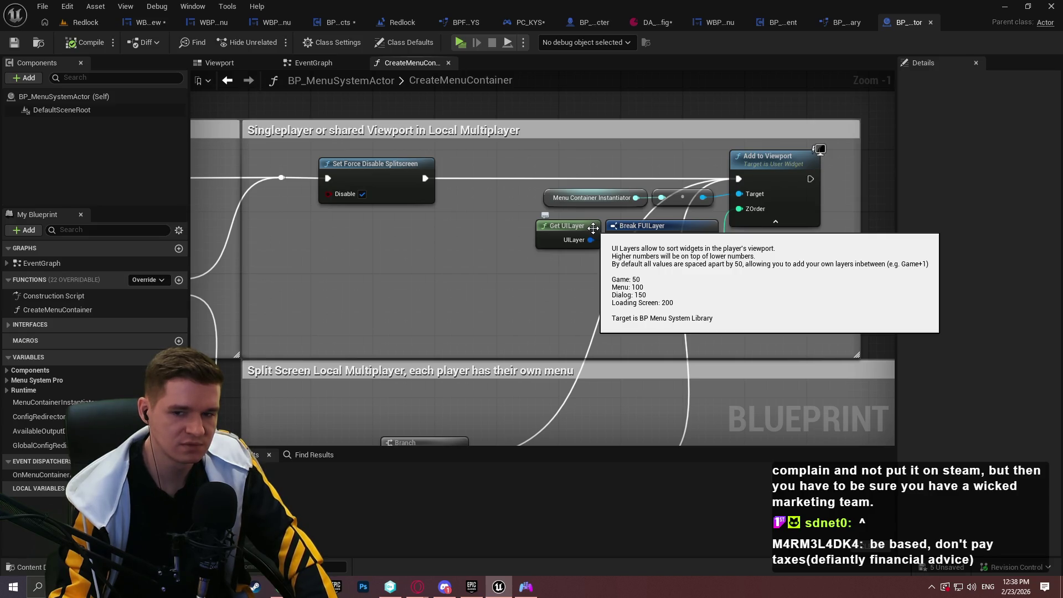
drag(594, 227, 790, 289)
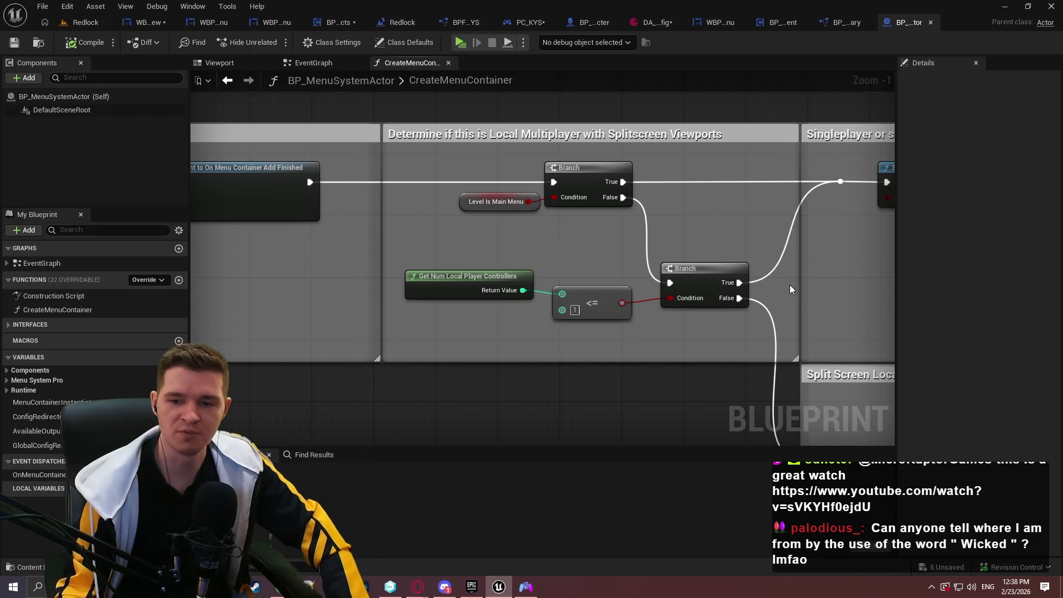
scroll(576, 218, down, 2)
drag(576, 218, 751, 374)
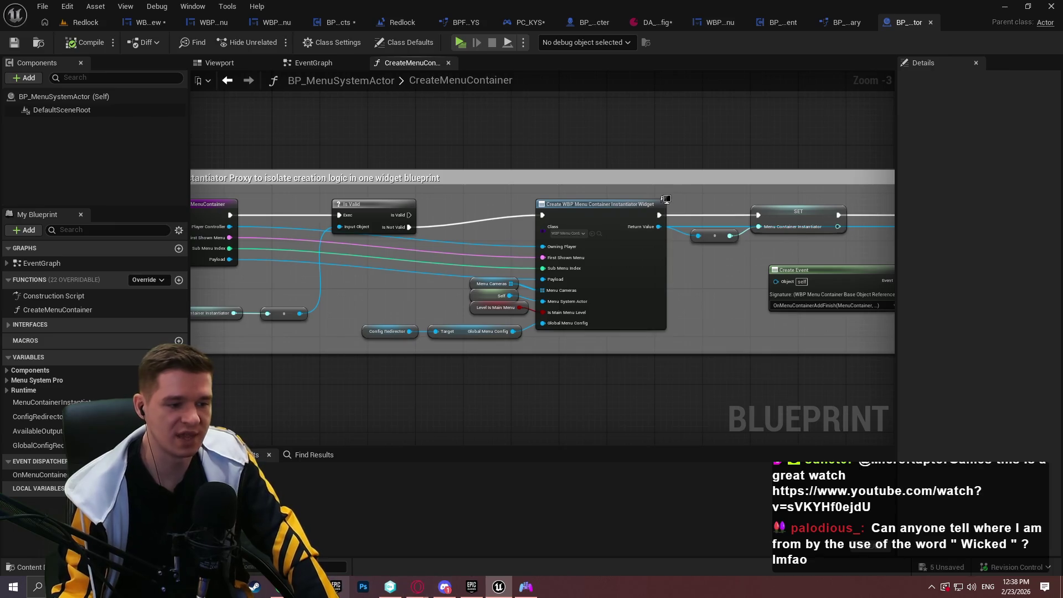
text(XD)
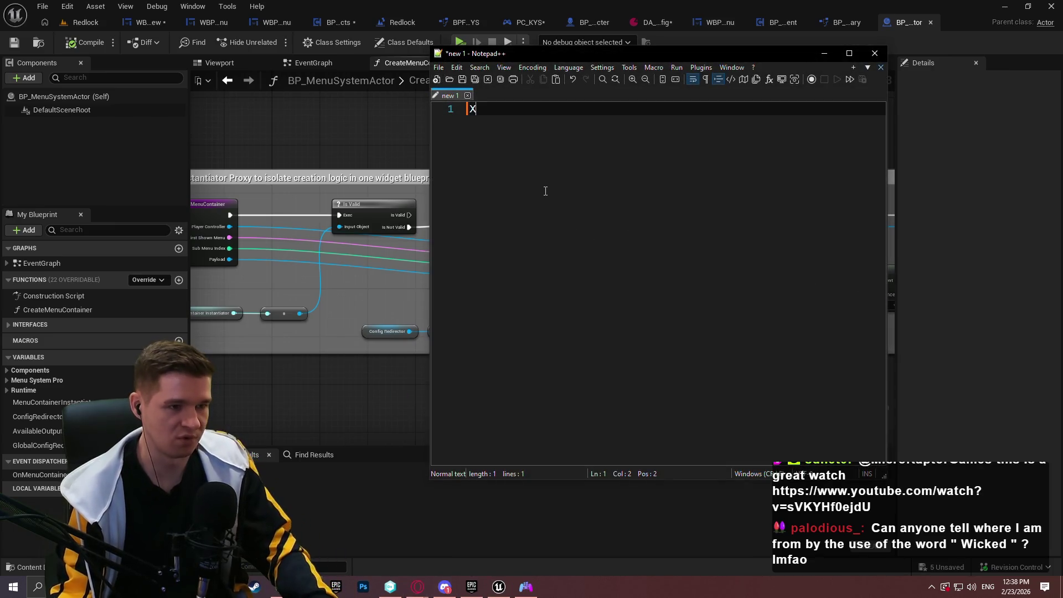
Close the Notepad++ scratch note without saving, returning to the CreateMenuContainer graph's entry comment
scroll(558, 164, up, 3)
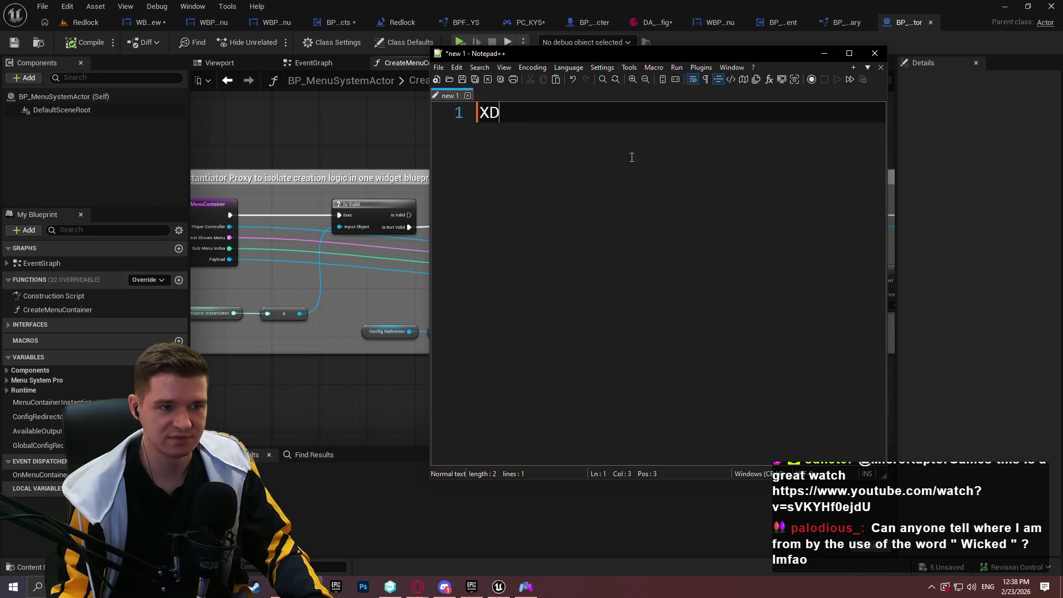
key(ctrl+a)
click(674, 122)
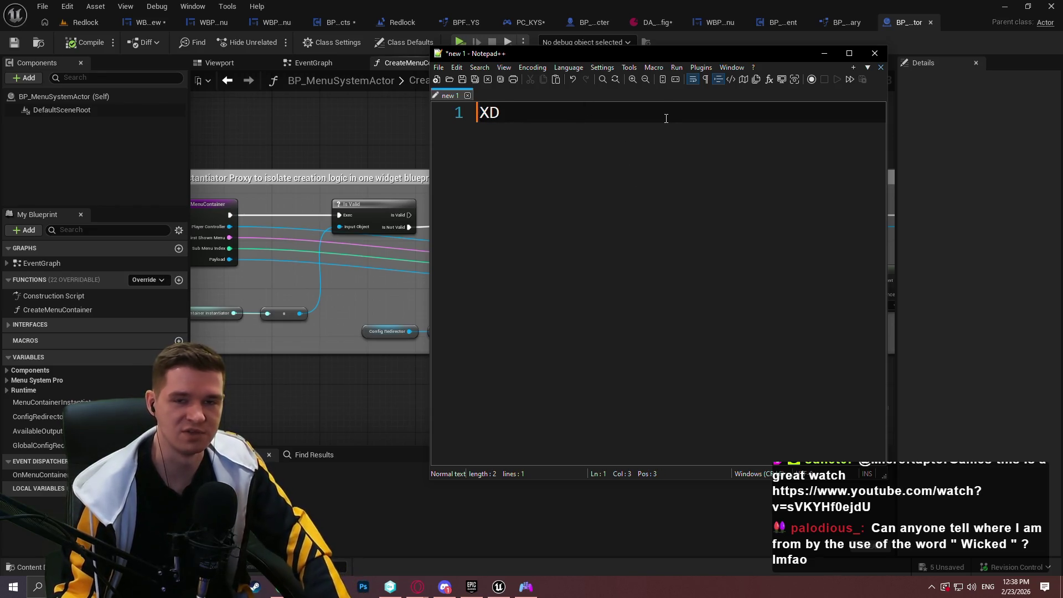
key(ctrl+a)
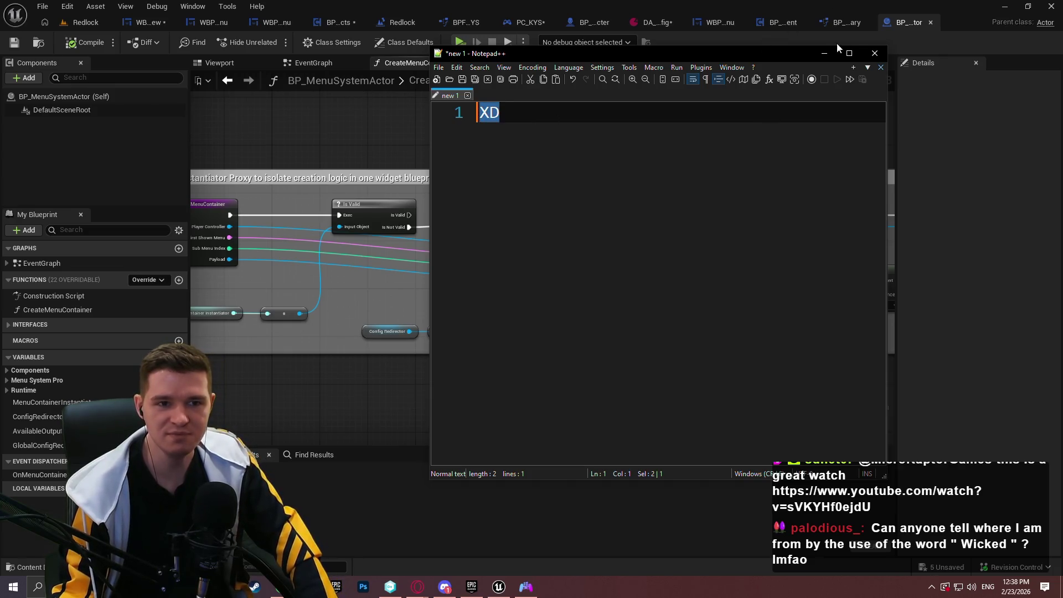
click(876, 53)
click(542, 334)
mouse_move(416, 319)
mouse_down()
mouse_move(693, 325)
mouse_move(662, 277)
mouse_up()
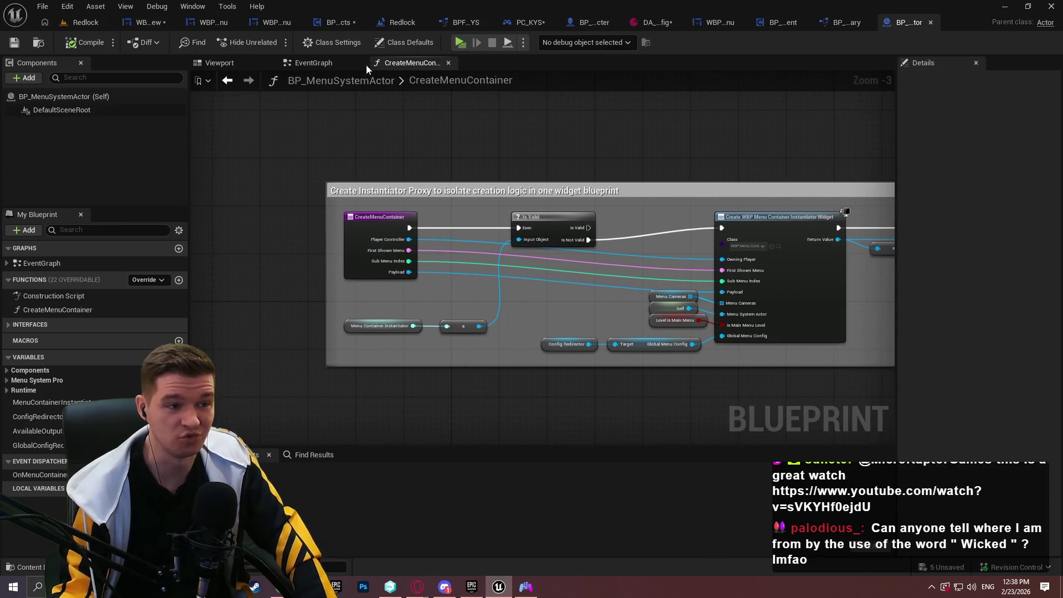
click(310, 63)
scroll(523, 210, down, 4)
scroll(443, 166, up, 3)
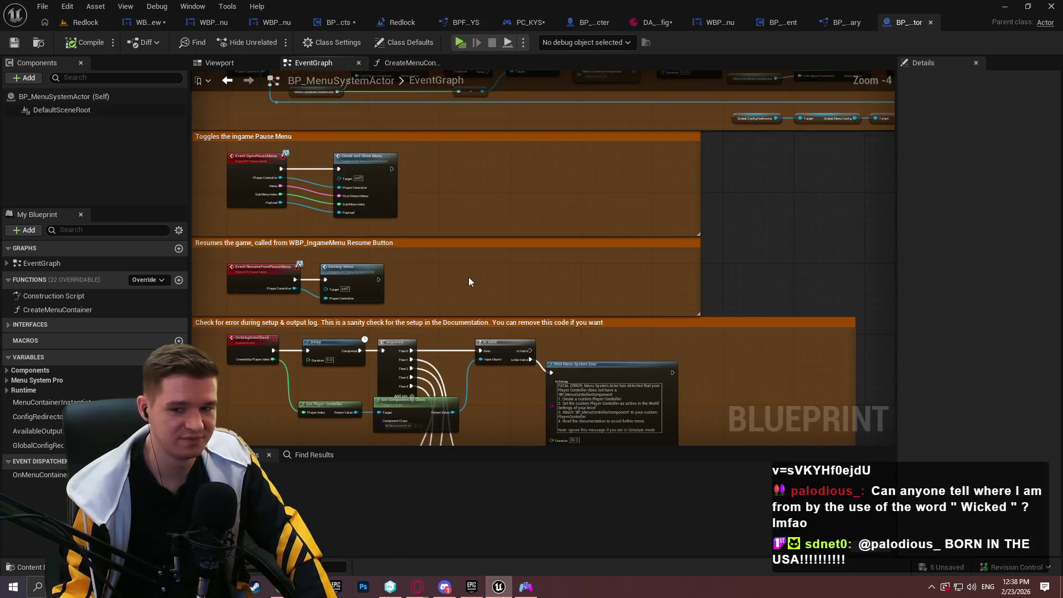
drag(469, 277, 581, 225)
scroll(447, 354, up, 2)
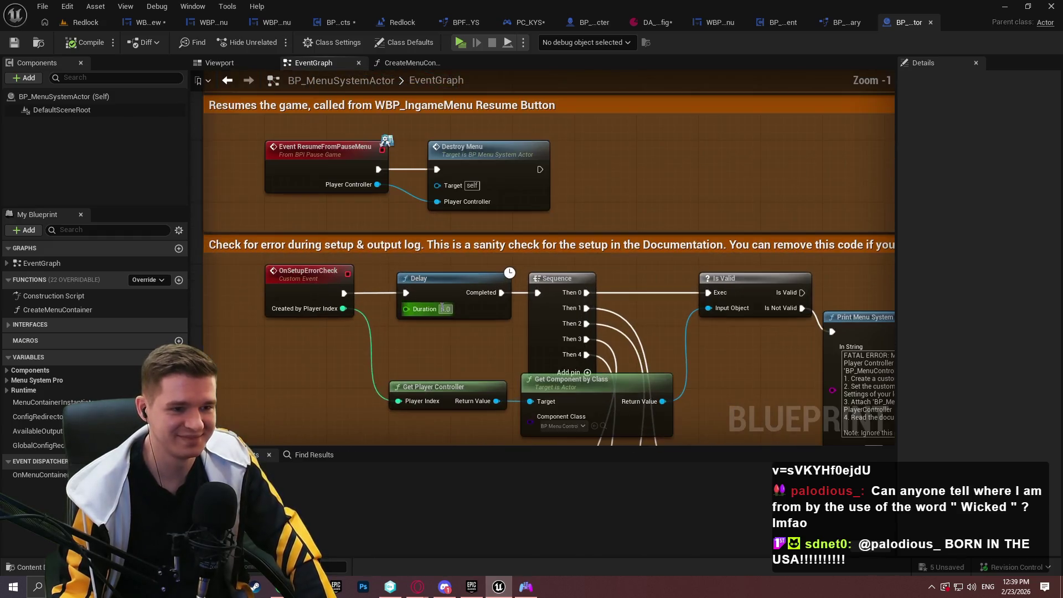
scroll(447, 350, up, 1)
drag(426, 309, 426, 314)
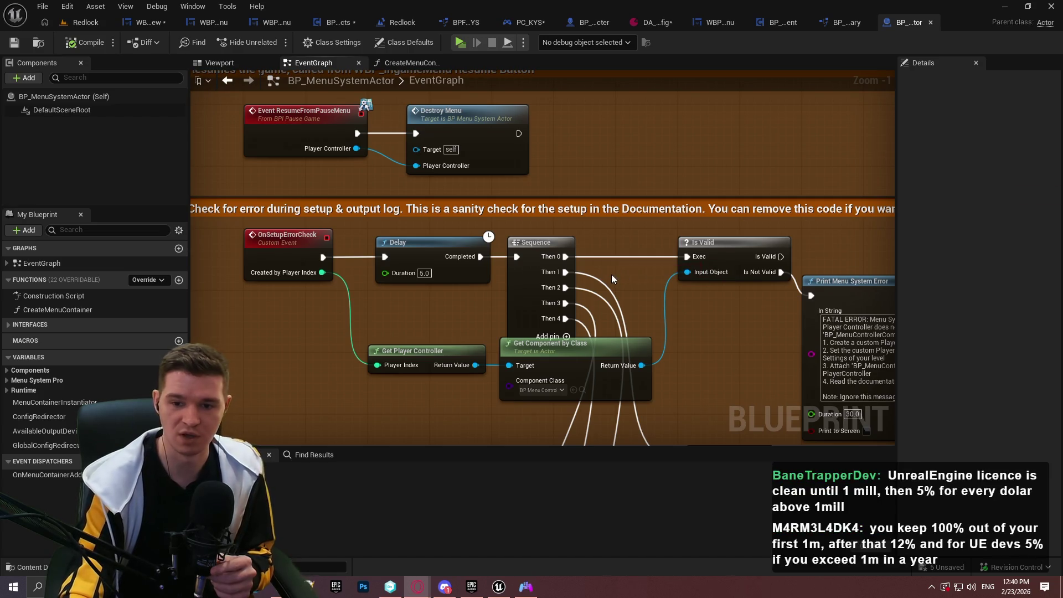
click(418, 587)
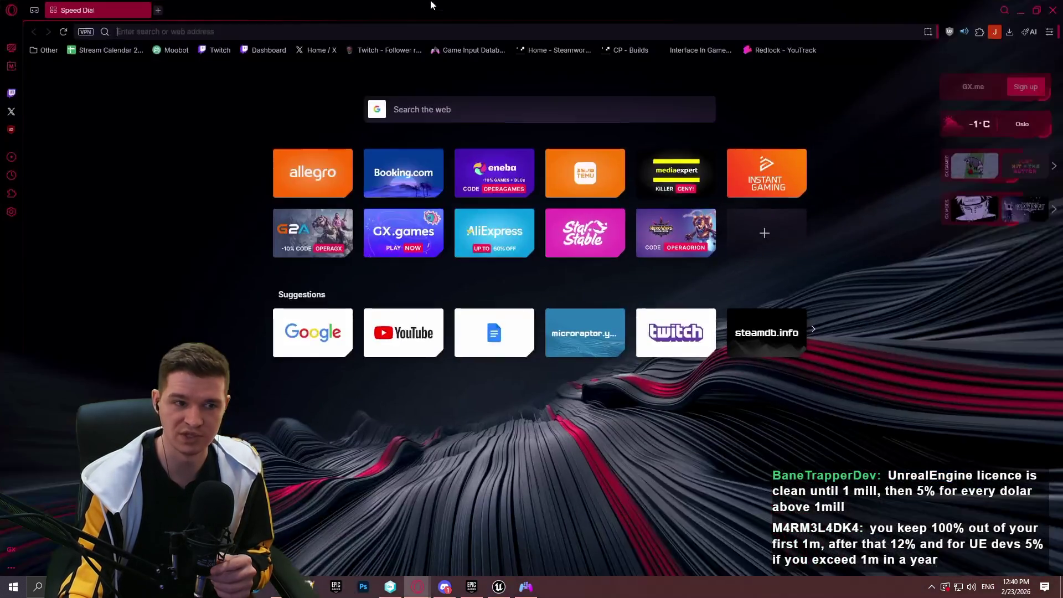
Close the empty Opera GX Speed Dial window
click(297, 32)
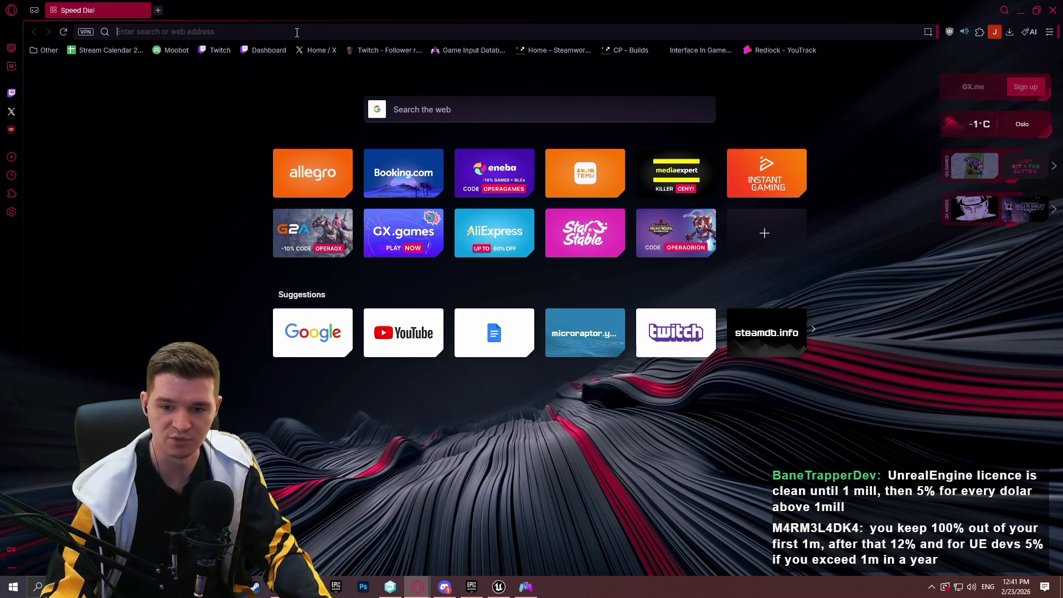
click(1051, 12)
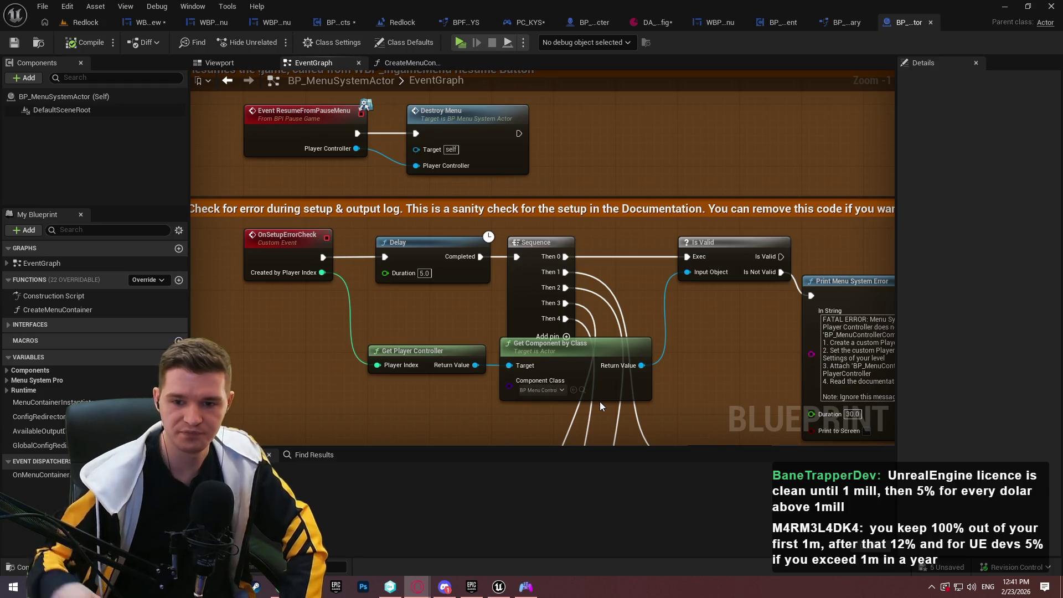
scroll(662, 294, down, 2)
mouse_move(662, 294)
mouse_down()
mouse_move(521, 194)
mouse_move(590, 142)
mouse_move(603, 200)
mouse_move(675, 289)
mouse_up()
scroll(625, 137, up, 1)
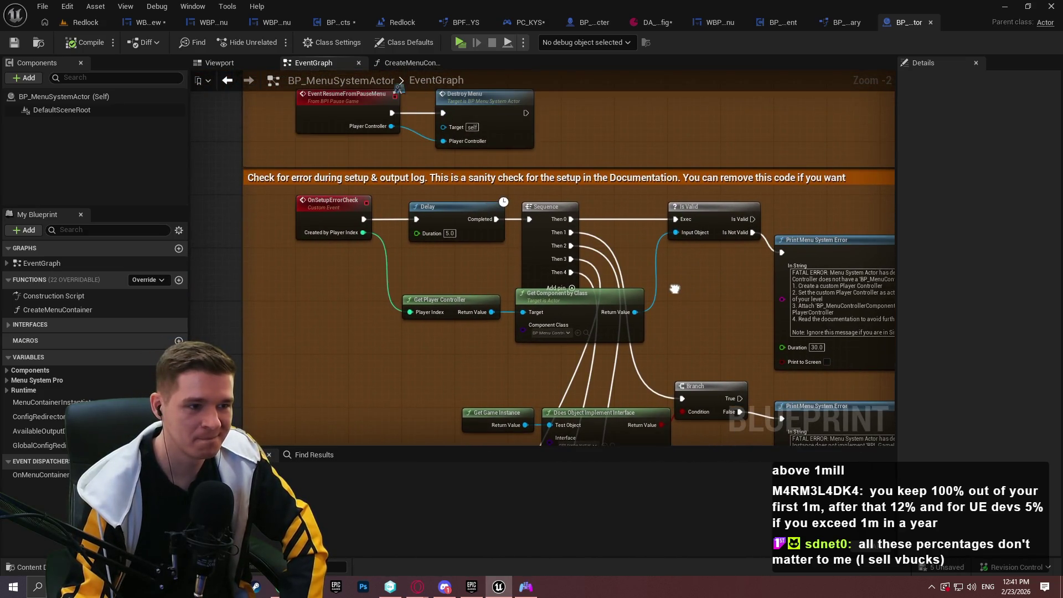
scroll(672, 285, down, 1)
mouse_move(511, 351)
mouse_down()
mouse_move(583, 141)
mouse_move(591, 183)
mouse_up()
scroll(580, 248, down, 2)
scroll(579, 248, up, 3)
mouse_move(579, 248)
mouse_down()
mouse_move(463, 256)
mouse_move(408, 237)
mouse_up()
scroll(408, 237, down, 5)
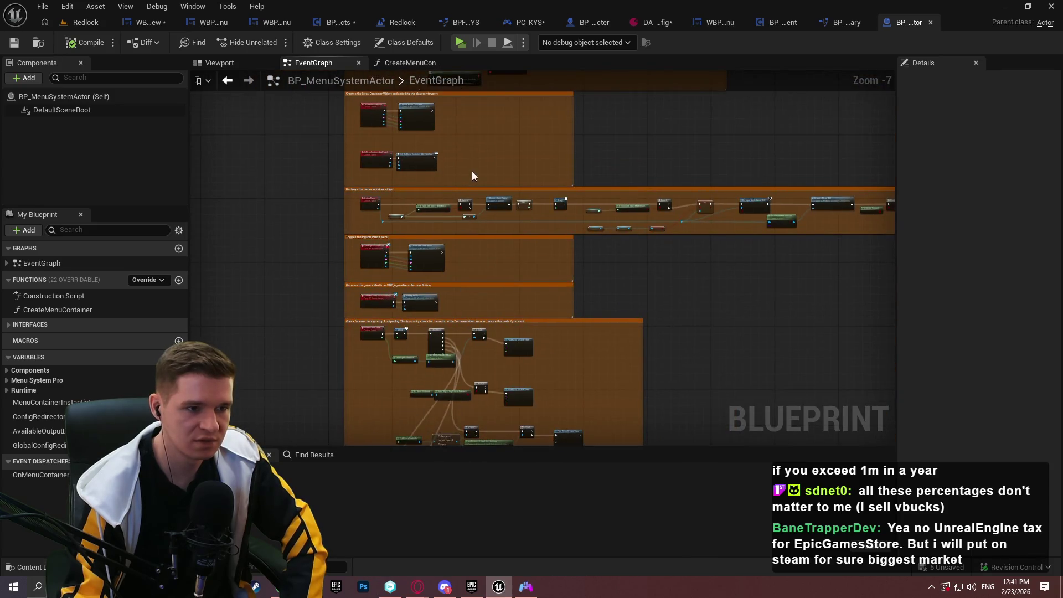
scroll(484, 293, up, 3)
scroll(407, 242, up, 2)
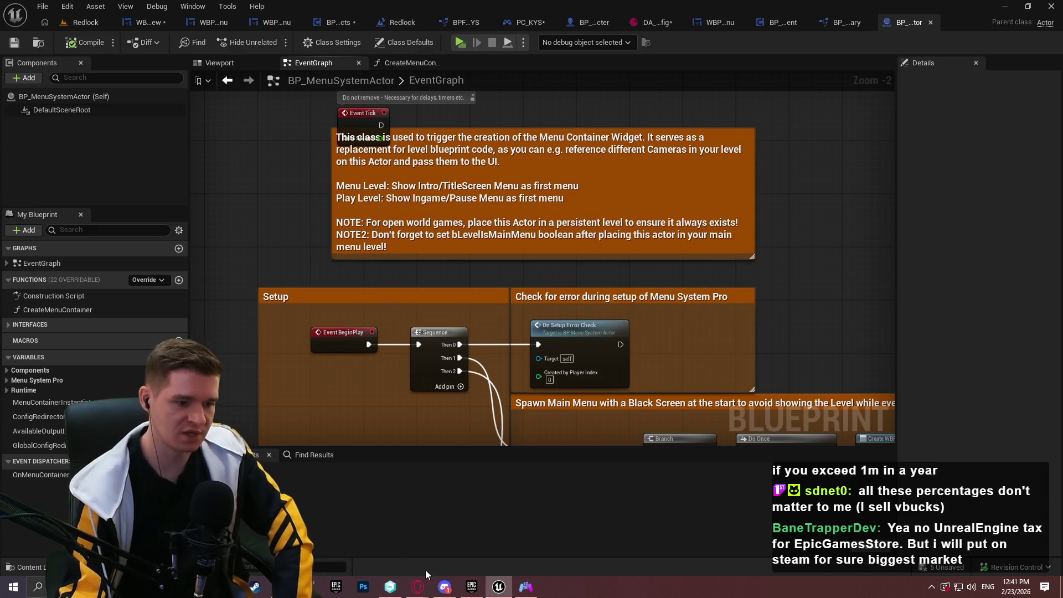
right_click(418, 587)
click(418, 587)
click(527, 513)
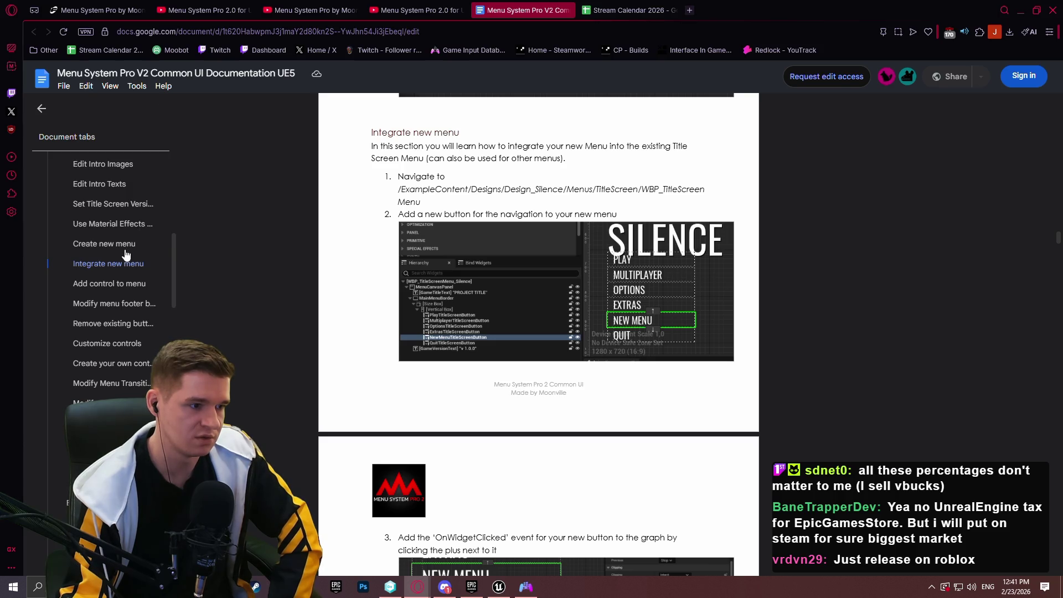
Scroll through the Menu System Pro V2 documentation's tabs, then minimize the browser
scroll(111, 261, down, 3)
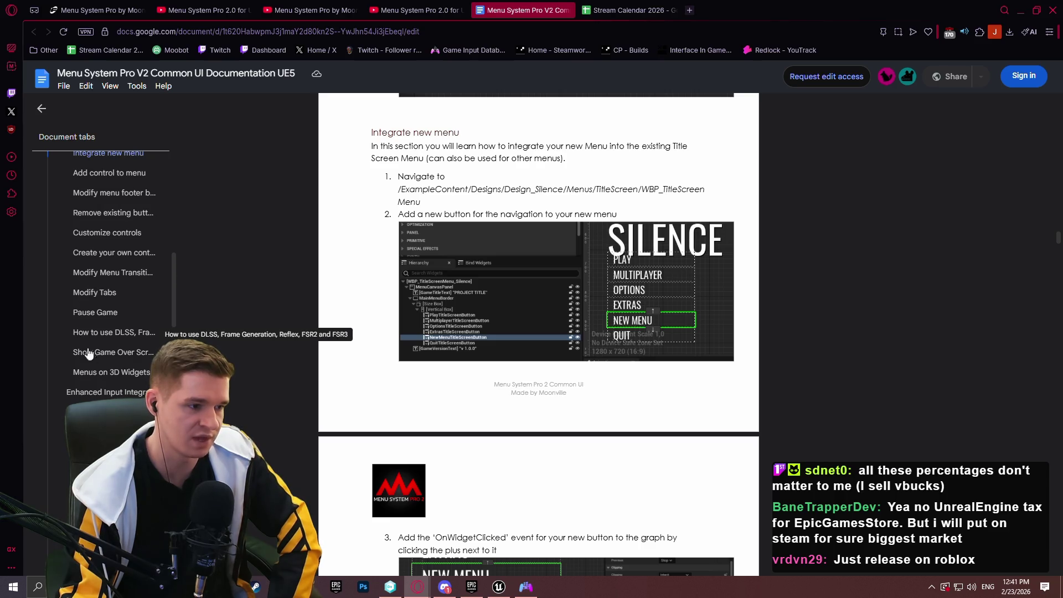
scroll(85, 352, down, 3)
scroll(114, 308, down, 7)
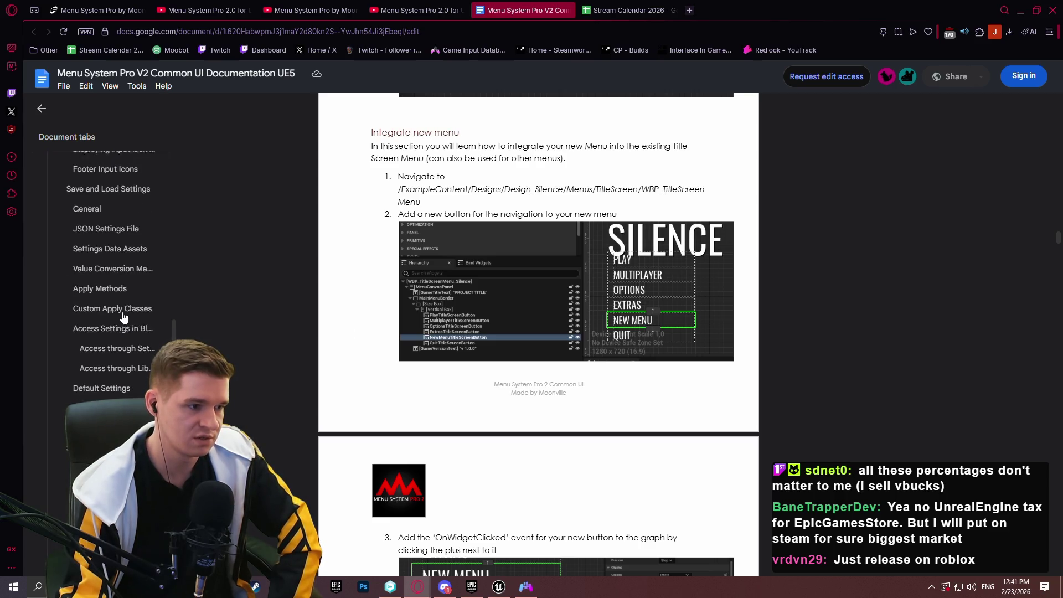
scroll(115, 261, down, 10)
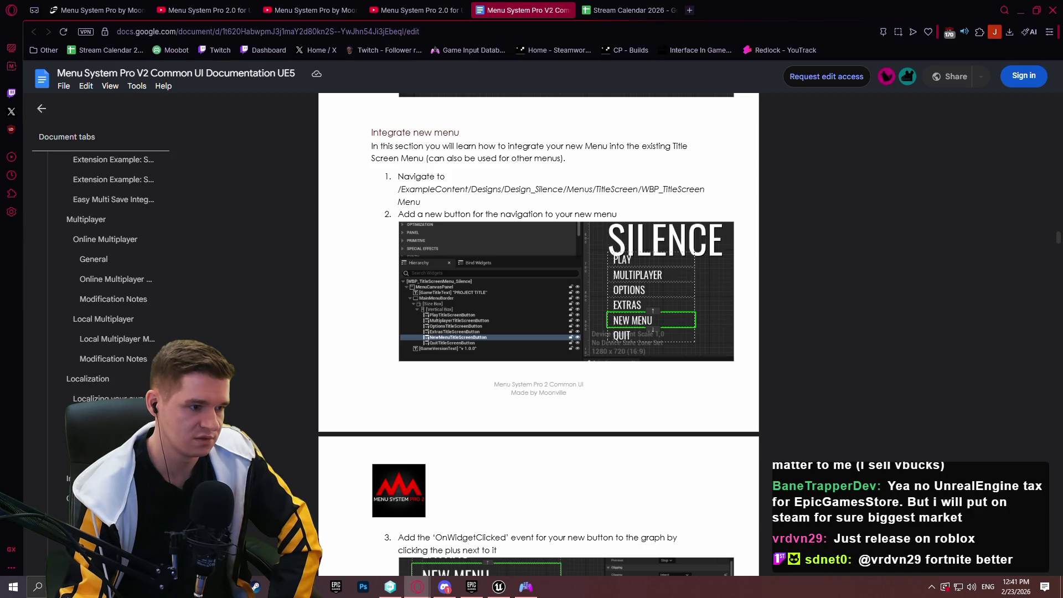
scroll(111, 277, down, 6)
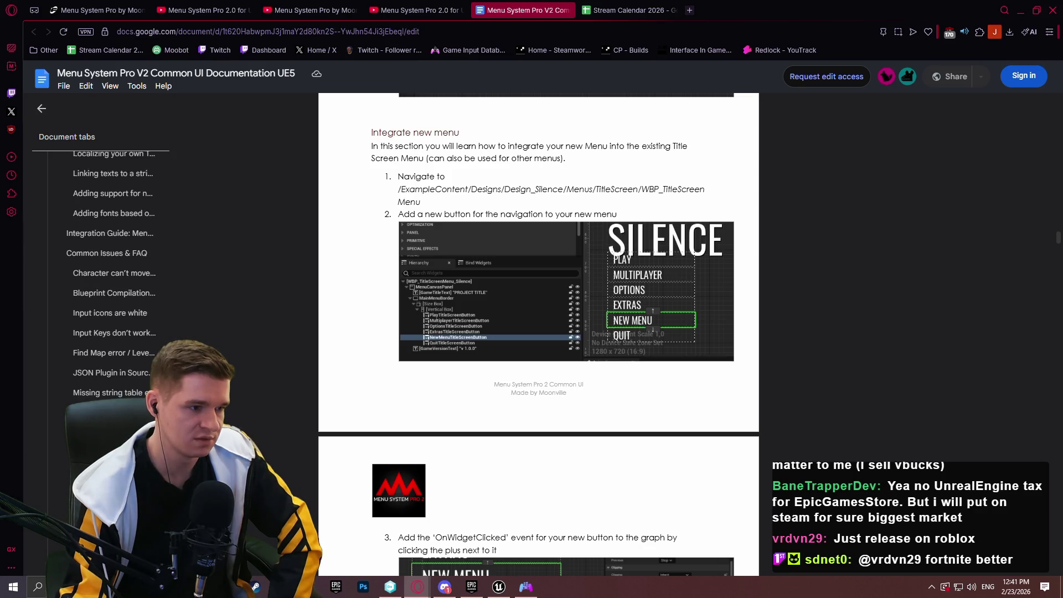
scroll(110, 277, down, 6)
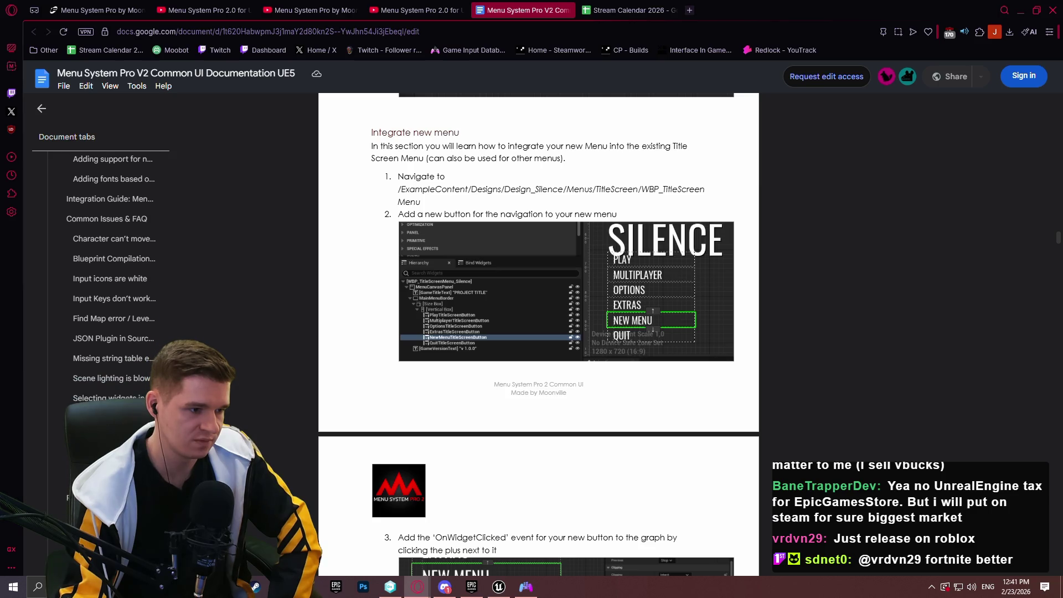
scroll(150, 112, up, 20)
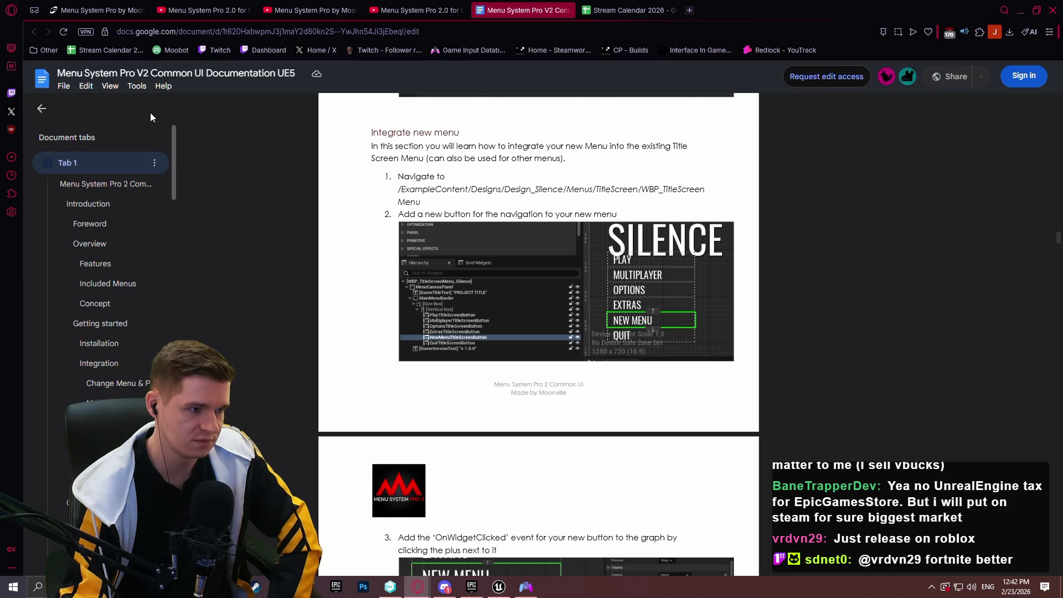
scroll(151, 139, down, 1)
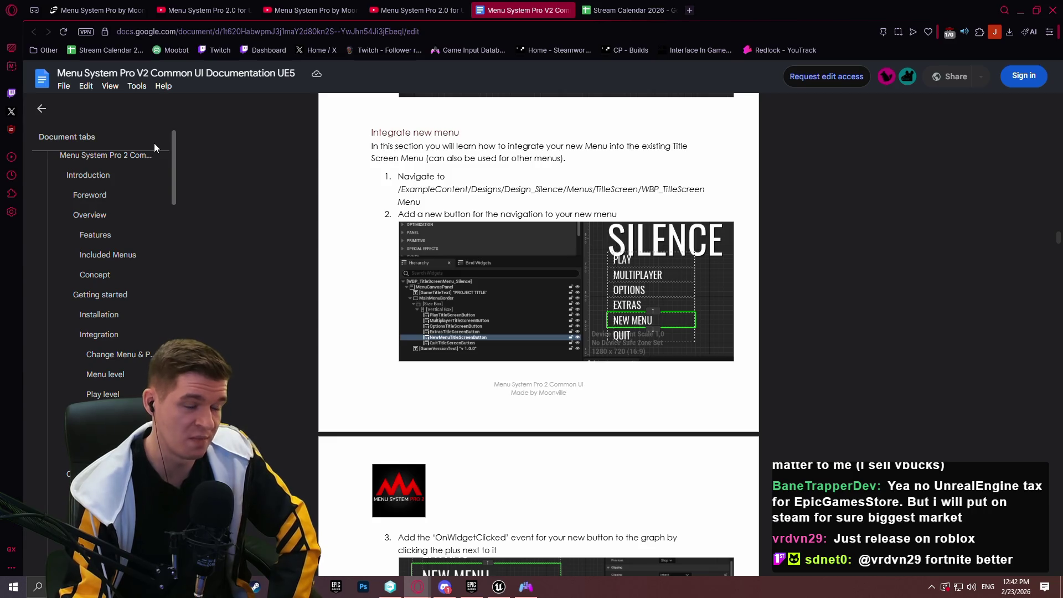
scroll(154, 145, down, 5)
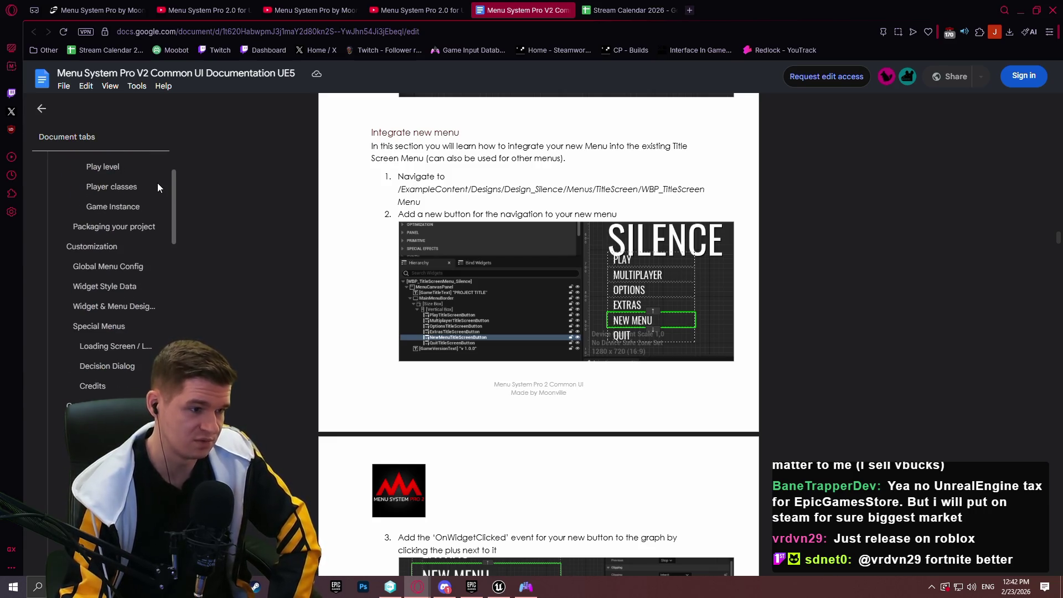
scroll(158, 191, down, 7)
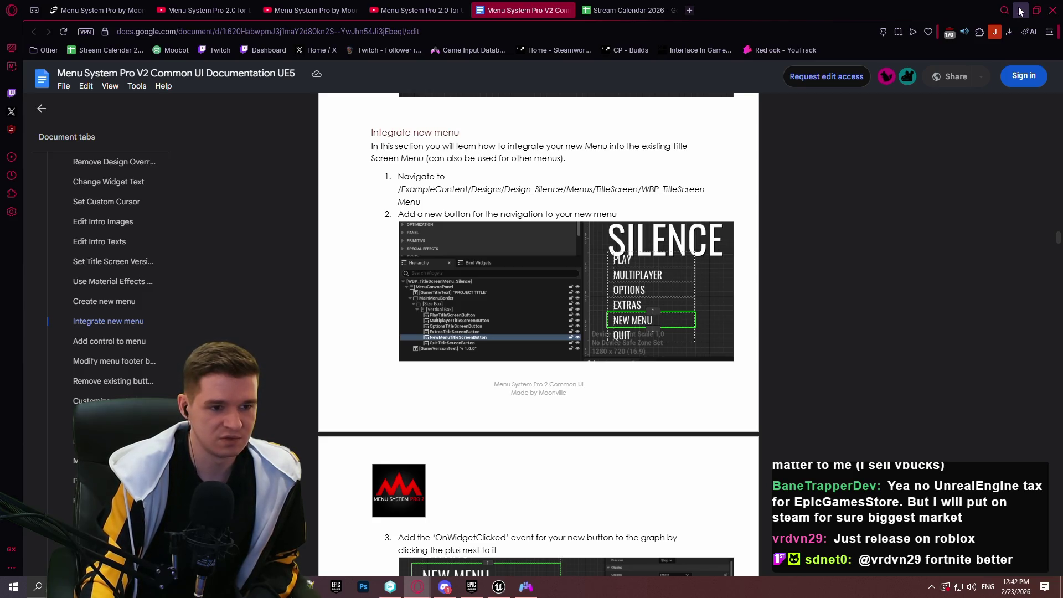
click(1021, 11)
Pan the EventGraph to the Sequence node and top comment above the Setup section
scroll(720, 210, down, 5)
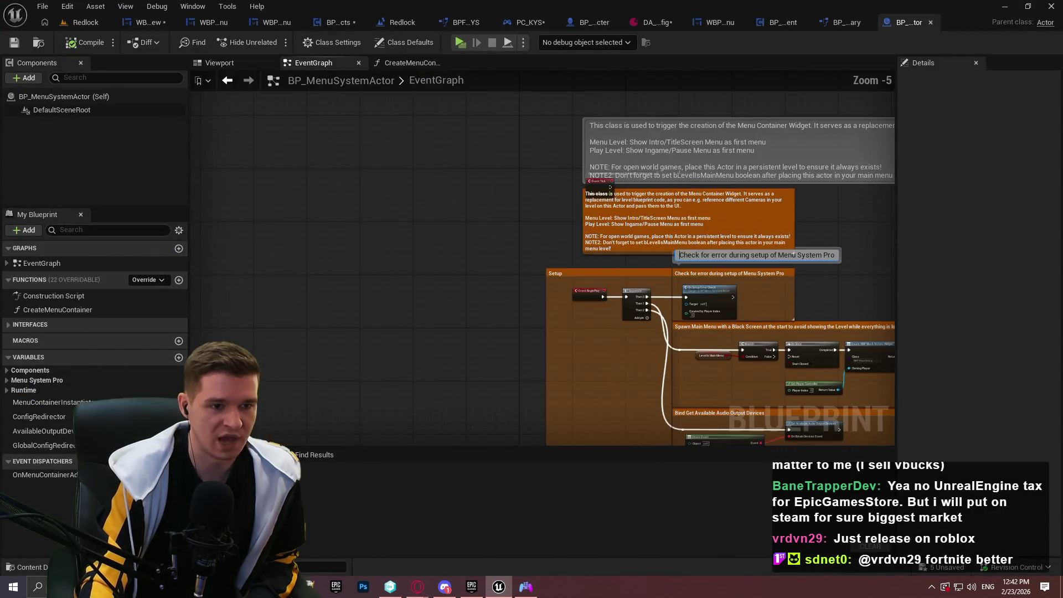
scroll(836, 216, up, 3)
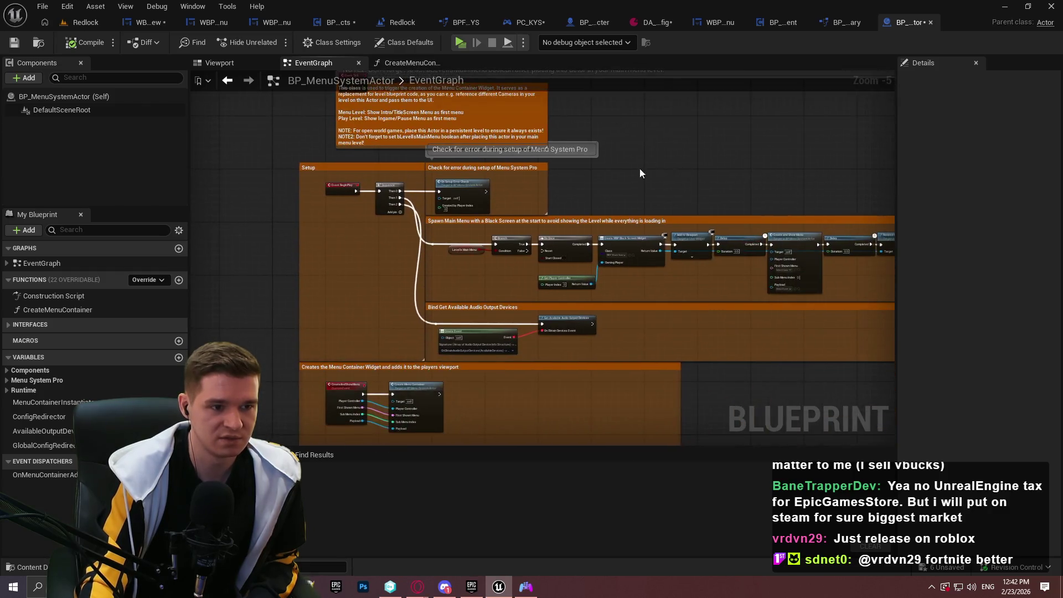
drag(477, 191, 716, 202)
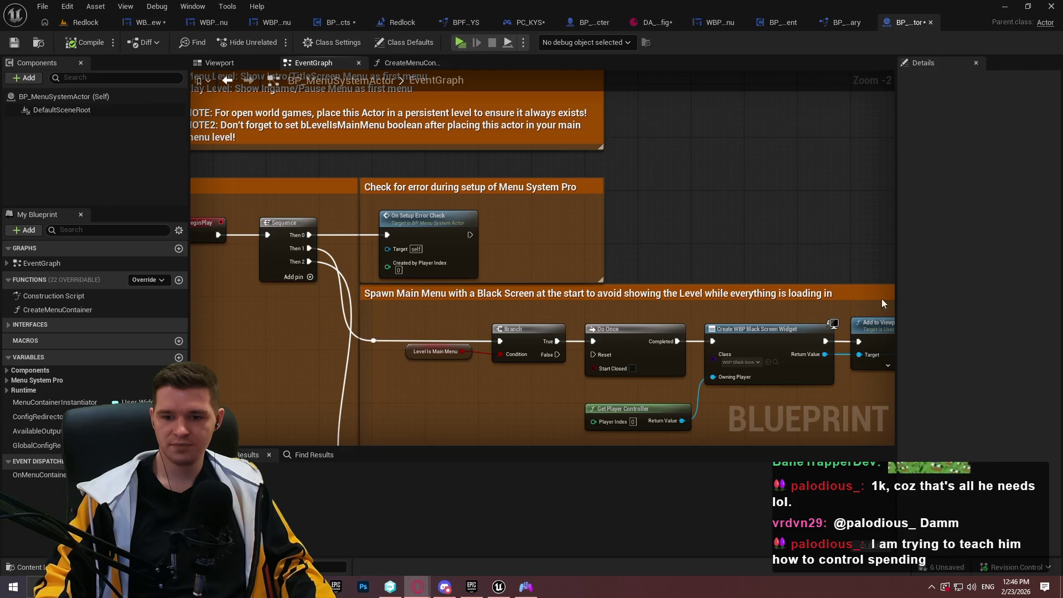
scroll(586, 233, down, 3)
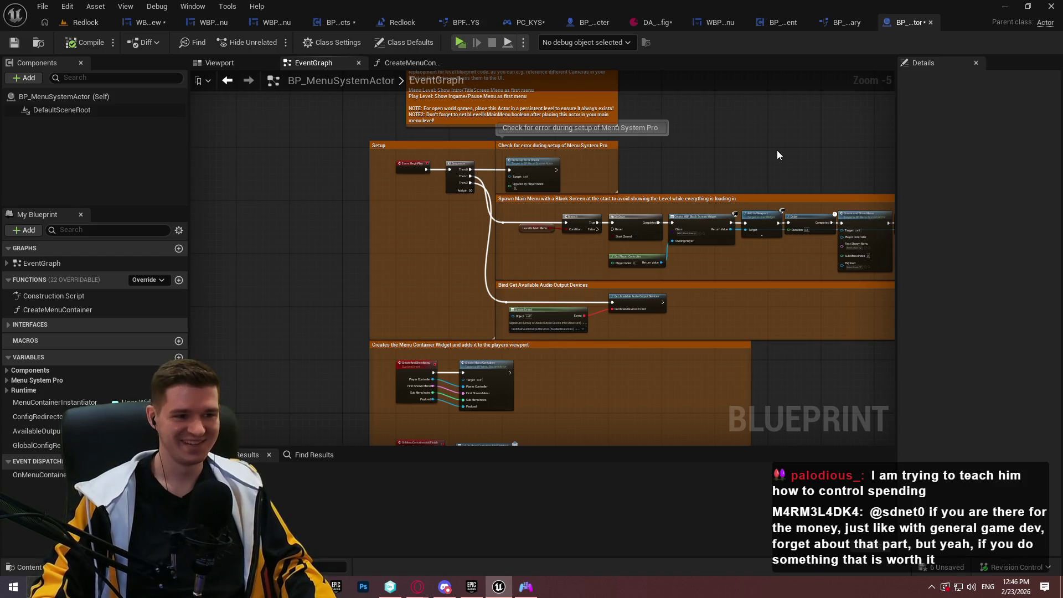
drag(729, 304, 661, 308)
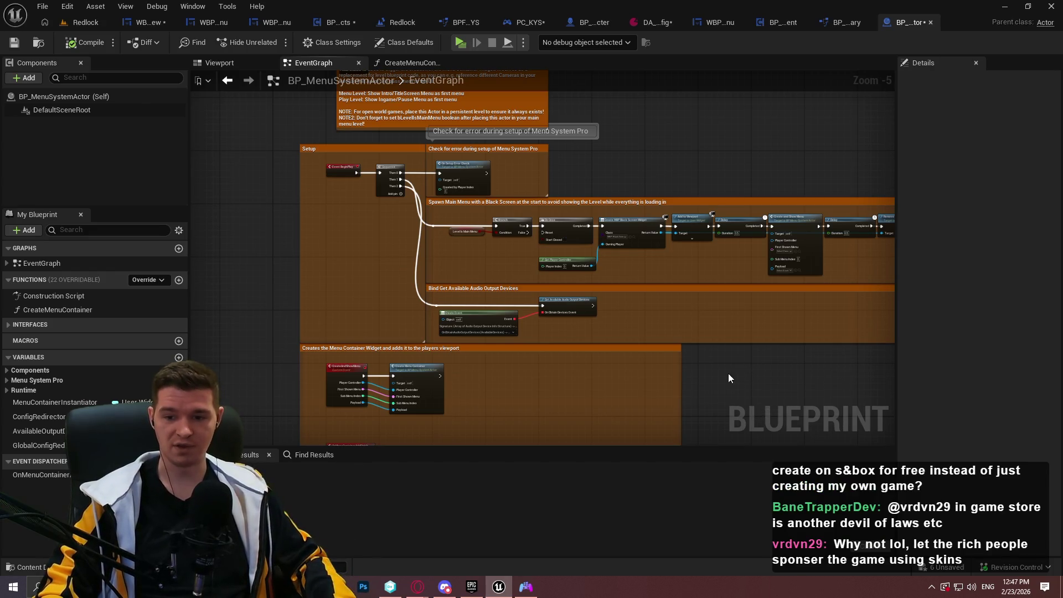
drag(718, 302, 724, 304)
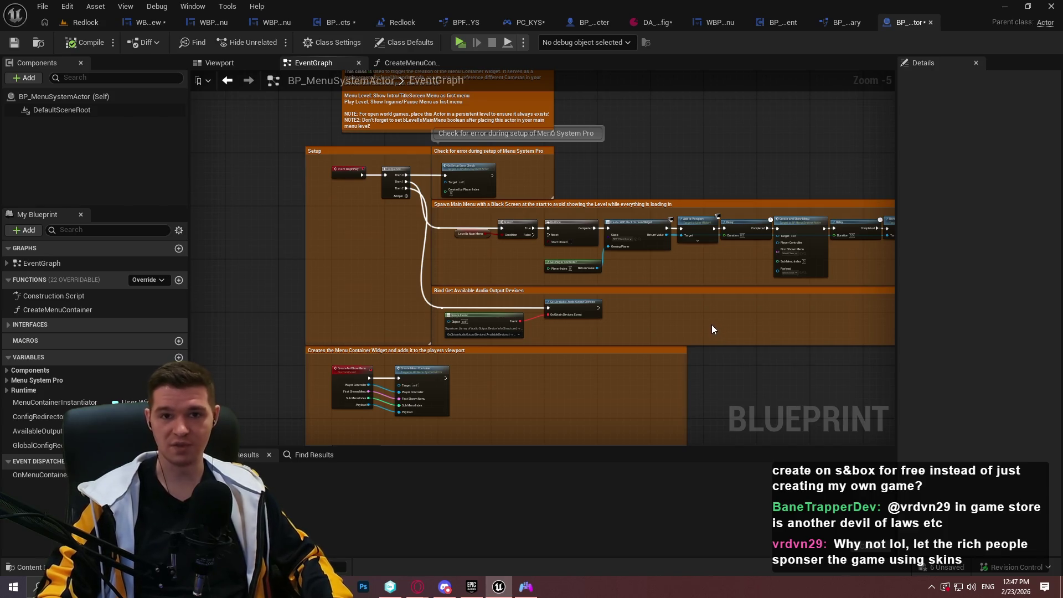
drag(755, 336, 690, 281)
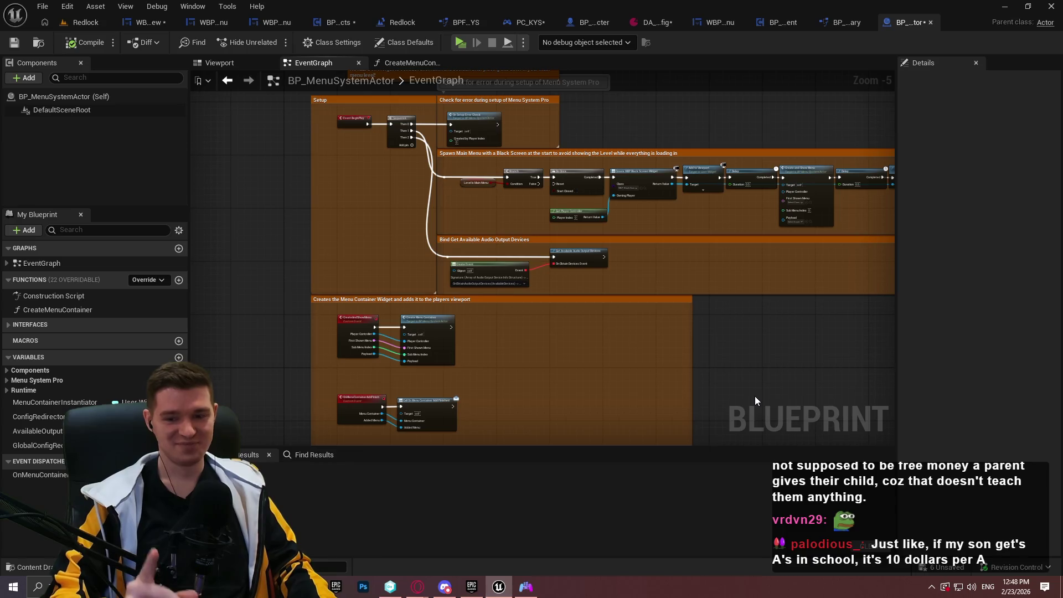
scroll(753, 297, down, 1)
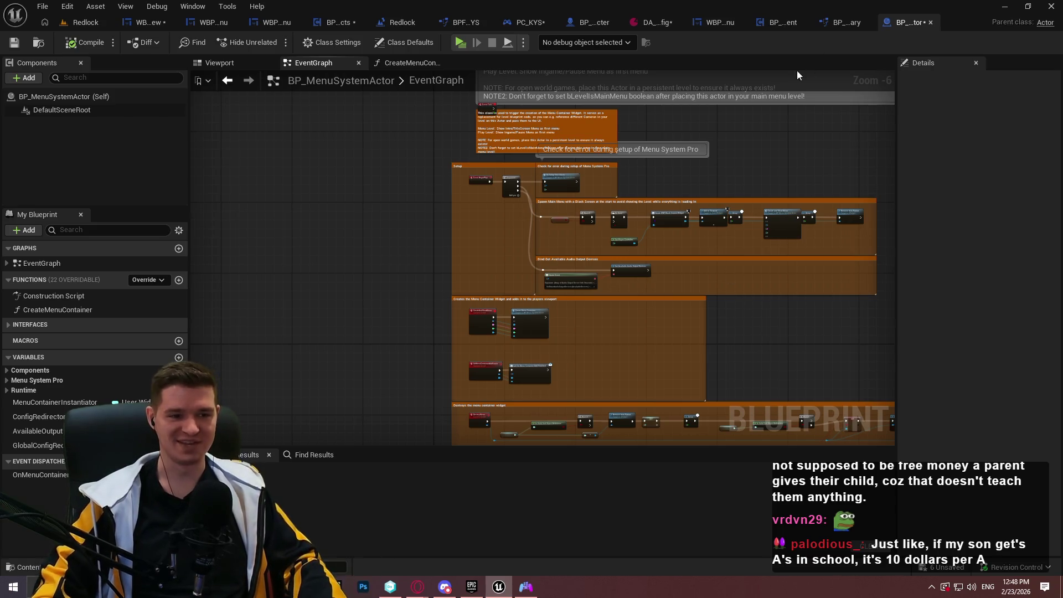
Pan down the EventGraph to review the destroy, pause menu and resume sections
scroll(662, 327, up, 1)
mouse_move(663, 327)
mouse_down()
mouse_move(597, 286)
mouse_move(599, 275)
mouse_up()
scroll(640, 303, up, 1)
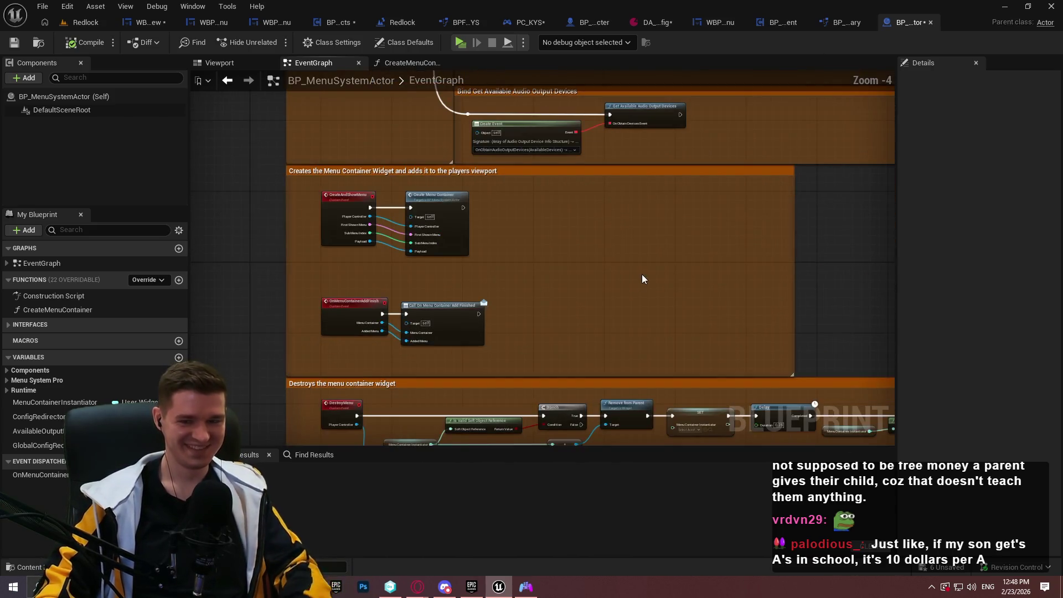
scroll(669, 323, down, 1)
drag(641, 386, 616, 271)
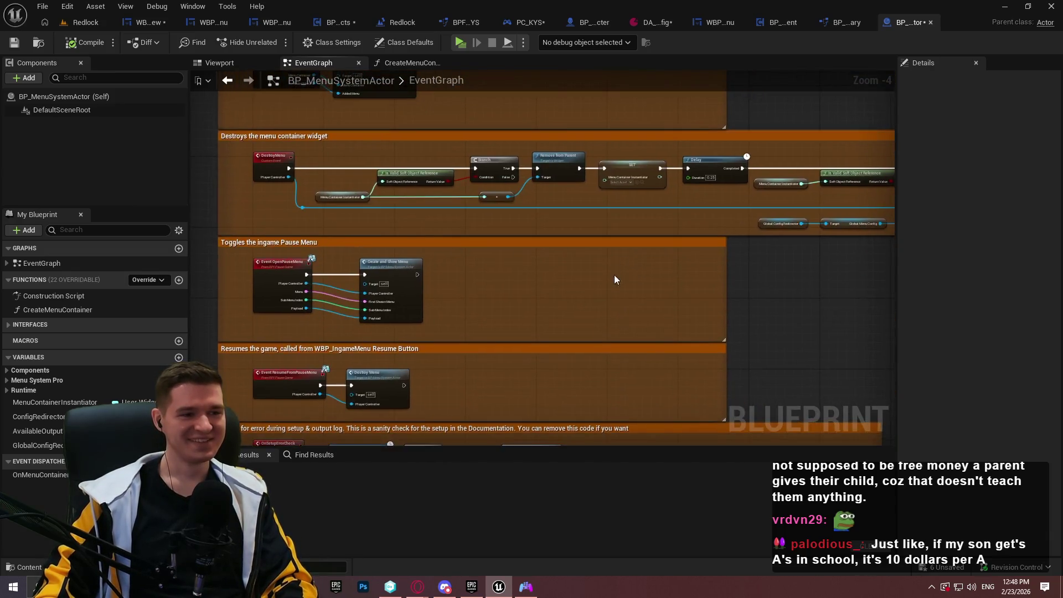
scroll(553, 307, up, 2)
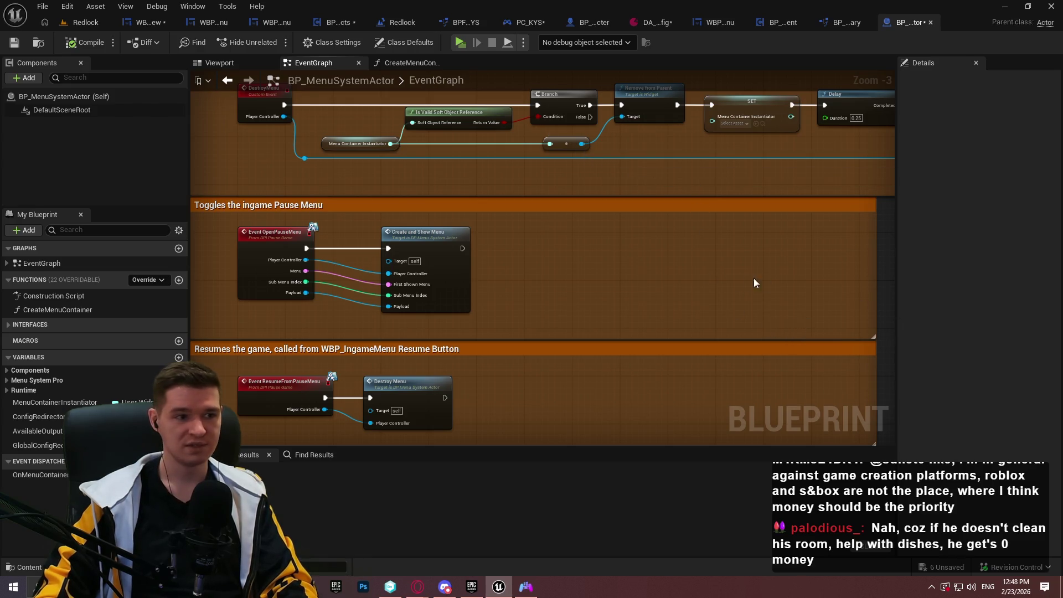
Pan back to the error check, main menu and Setup sections, then return to the Redlock level
scroll(765, 278, down, 3)
scroll(902, 214, up, 2)
mouse_move(877, 165)
mouse_down()
mouse_move(493, 235)
mouse_move(284, 218)
mouse_move(760, 276)
mouse_move(570, 363)
mouse_up()
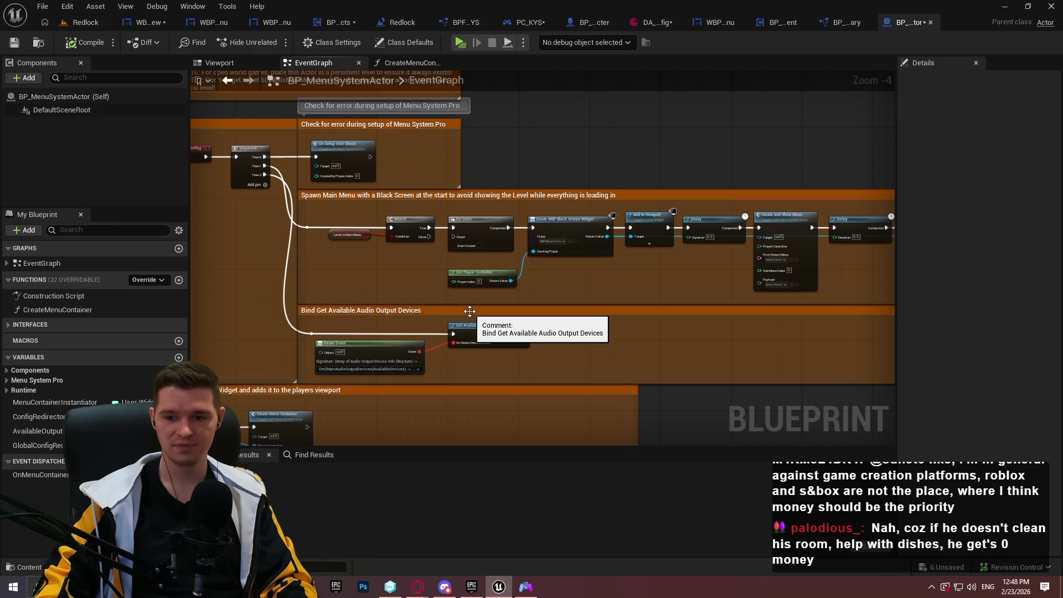
drag(470, 311, 688, 375)
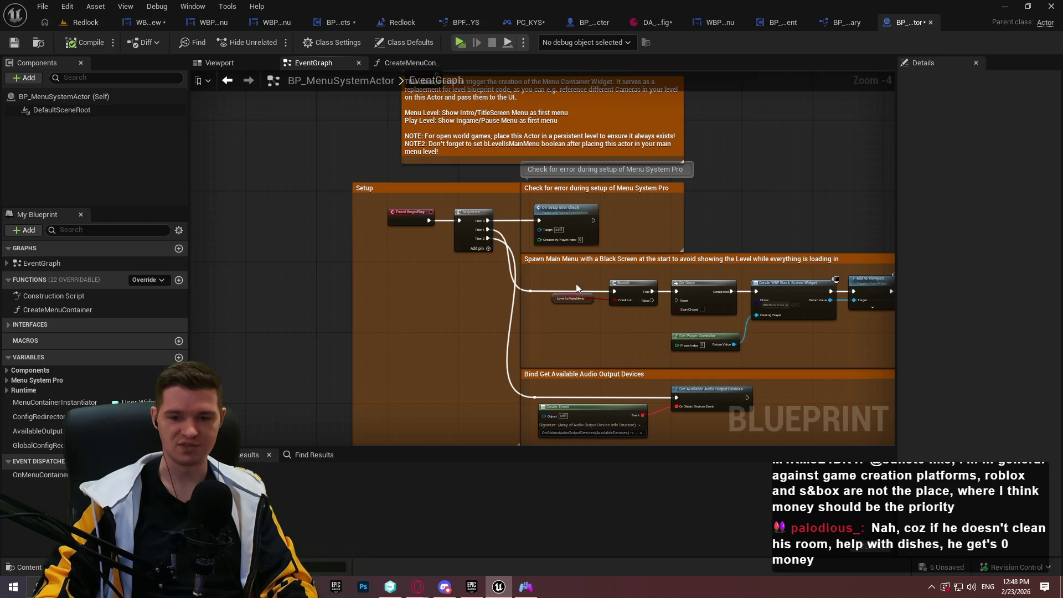
click(86, 22)
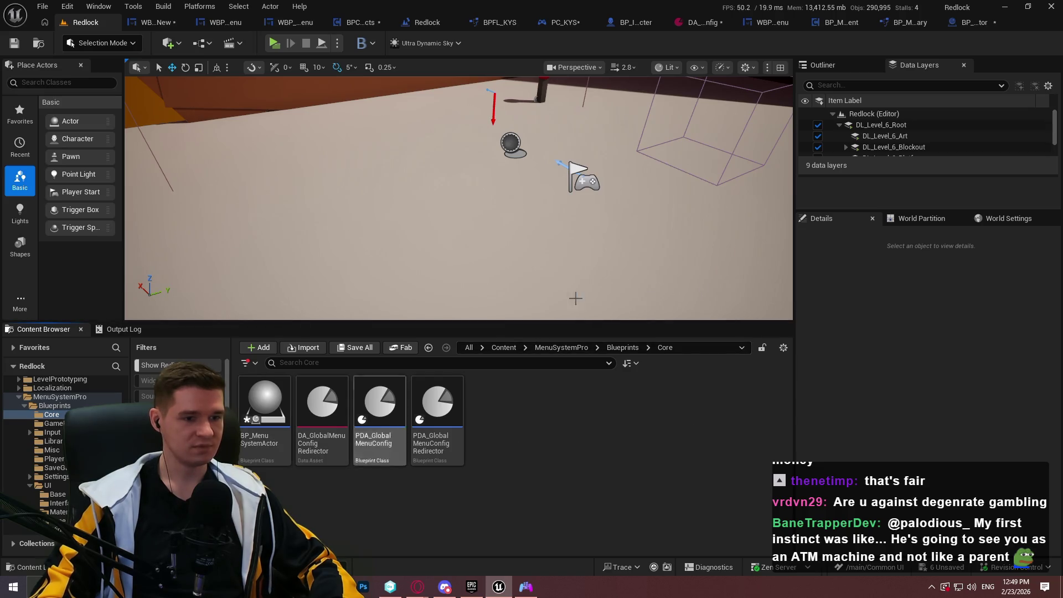
Open the DA_GlobalMenuConfig data asset
click(706, 24)
Review DA_GlobalMenuConfig's General settings, save it, and locate it in the Design_Silence Config folder
scroll(746, 172, up, 6)
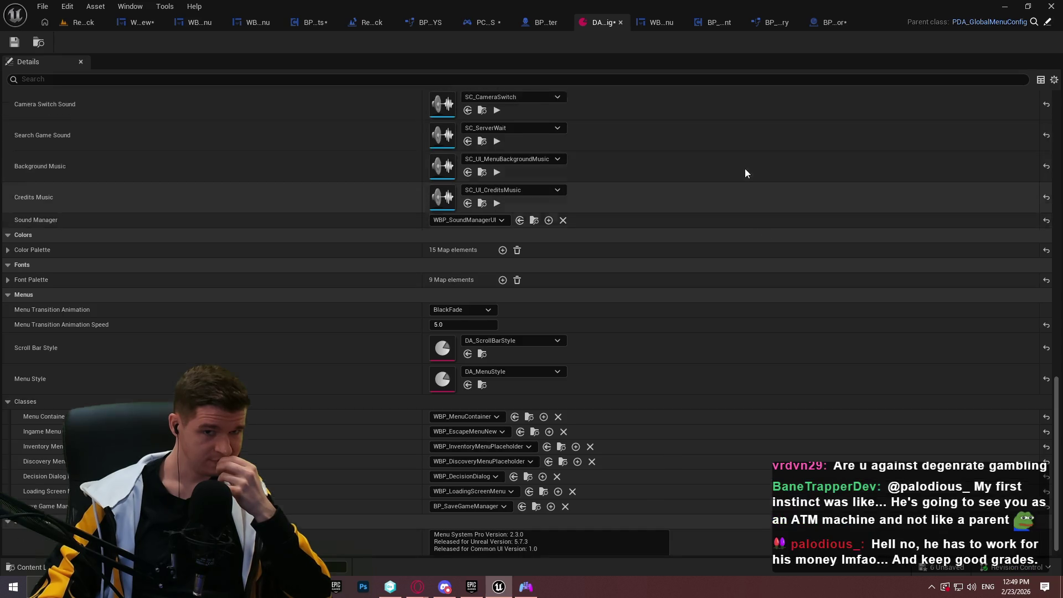
scroll(700, 174, up, 3)
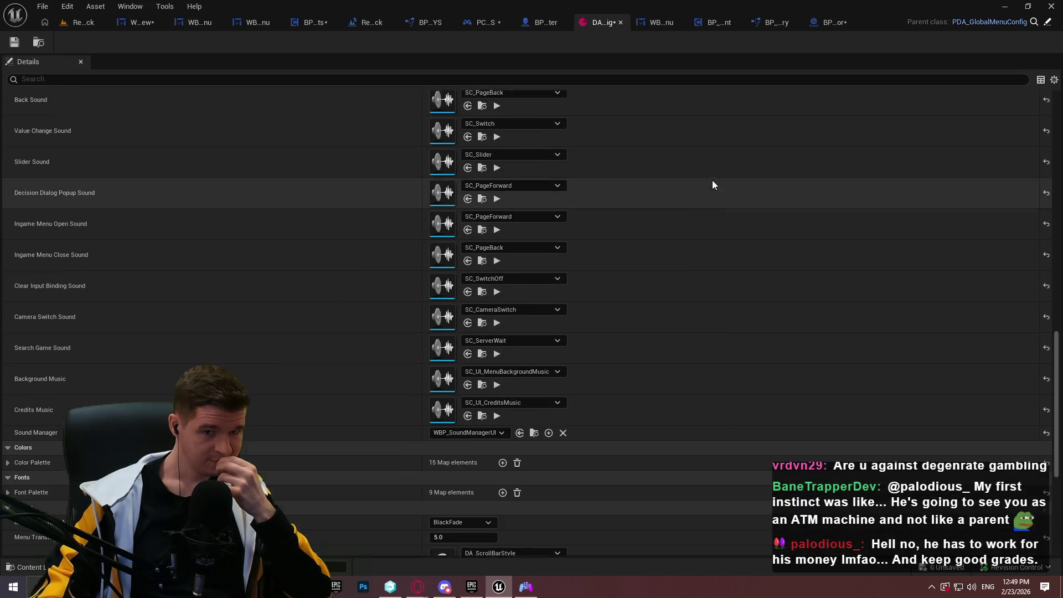
drag(1058, 335, 1058, 105)
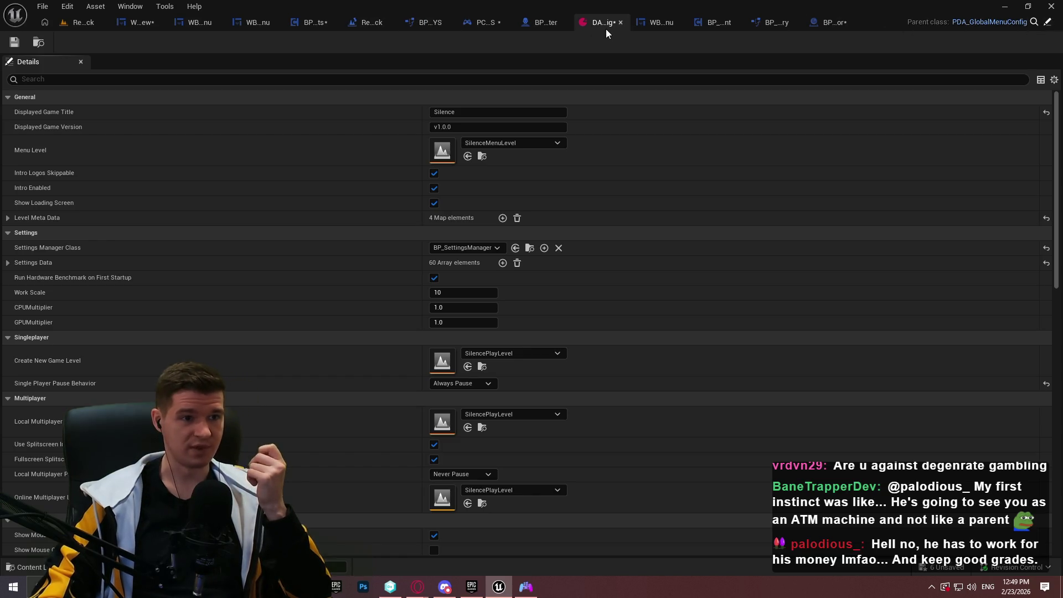
click(16, 44)
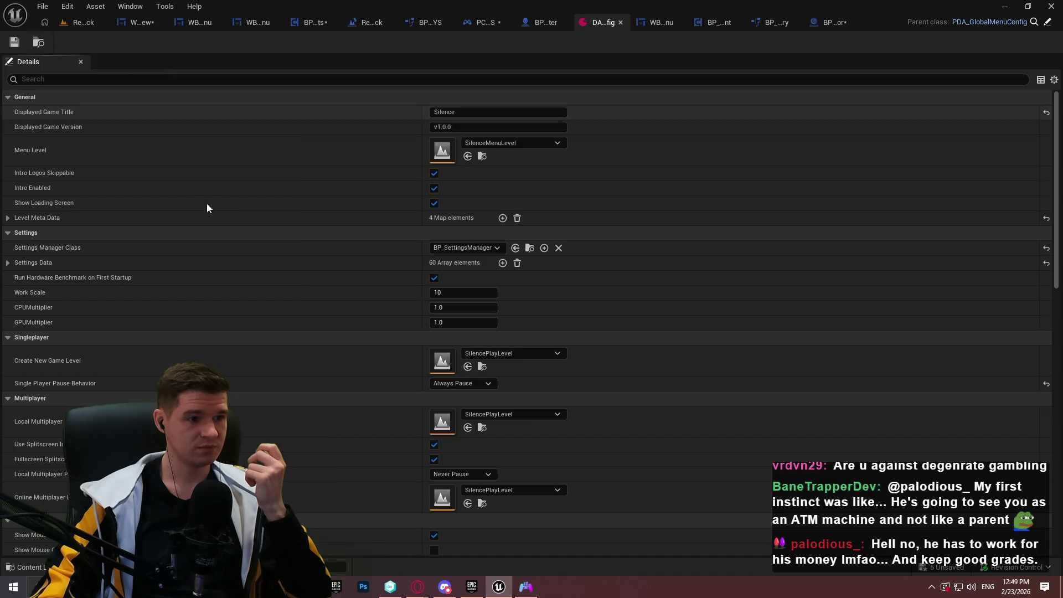
click(83, 22)
click(389, 423)
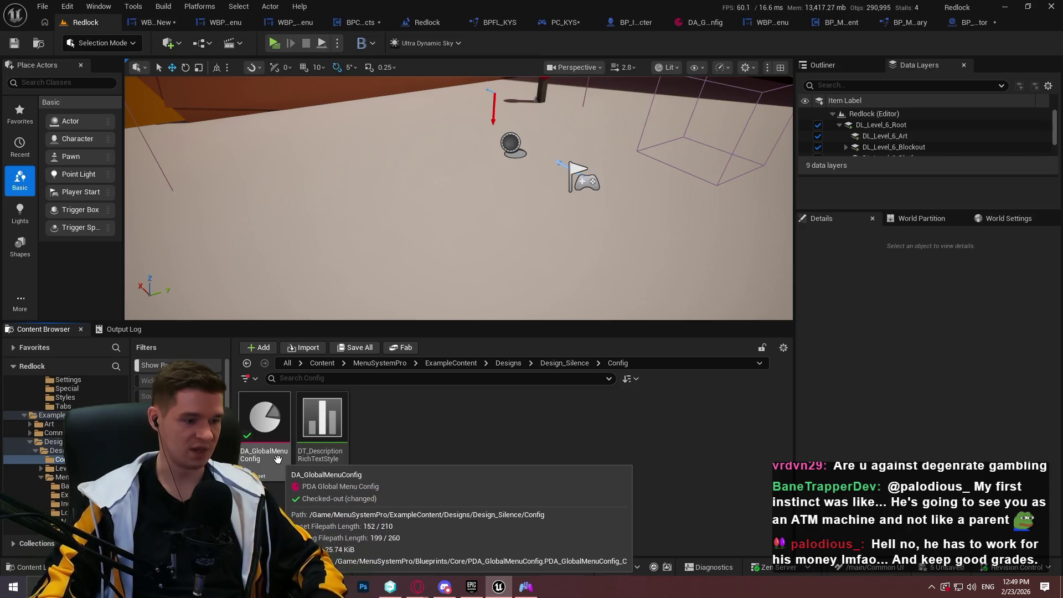
Revert the local changes to the Silence example's DA_GlobalMenuConfig through Revision Control
scroll(3, 441, up, 5)
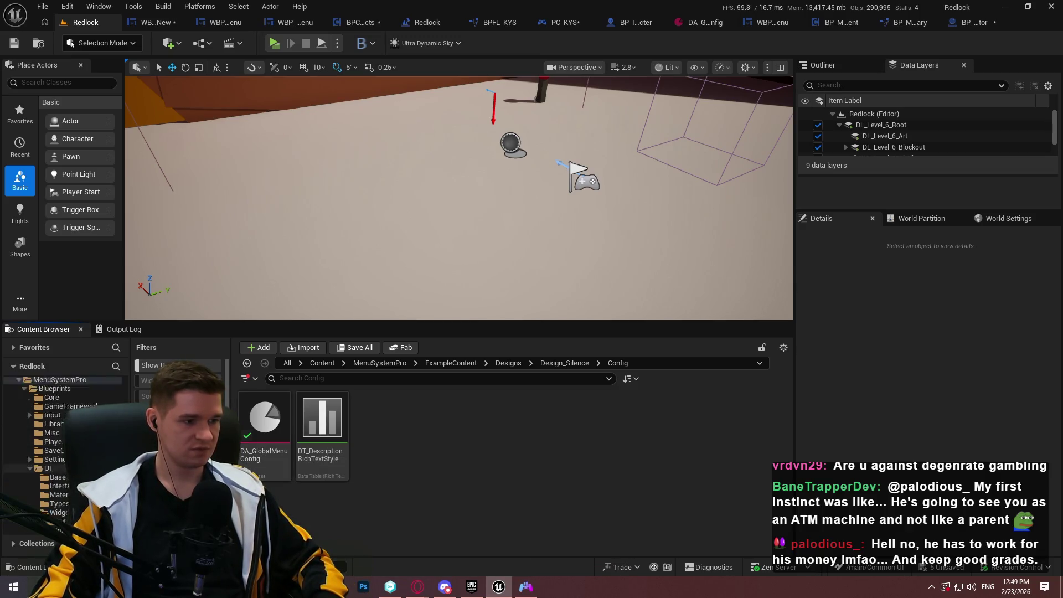
scroll(55, 443, down, 6)
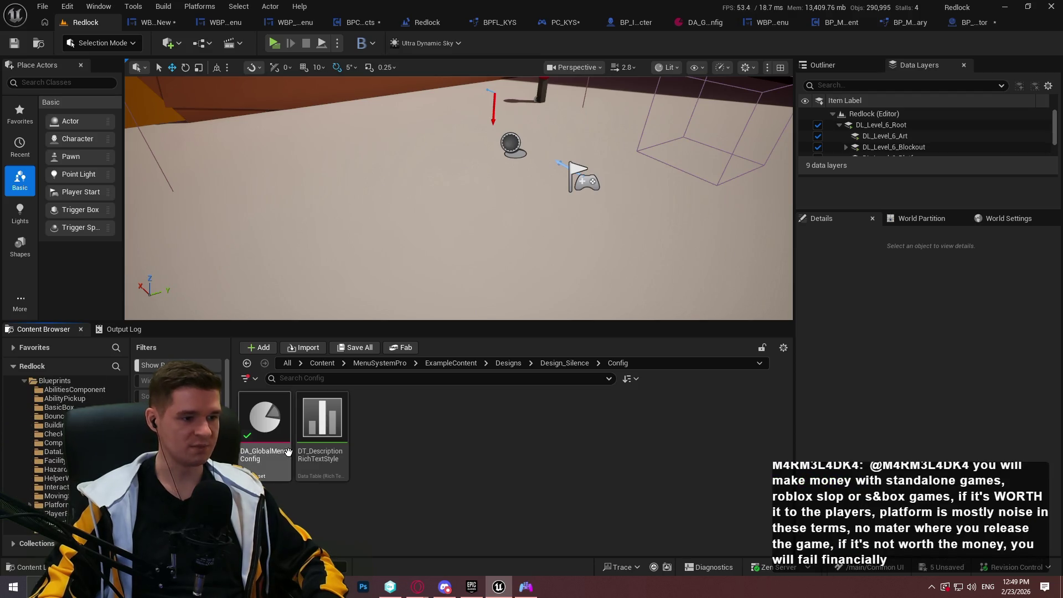
right_click(282, 424)
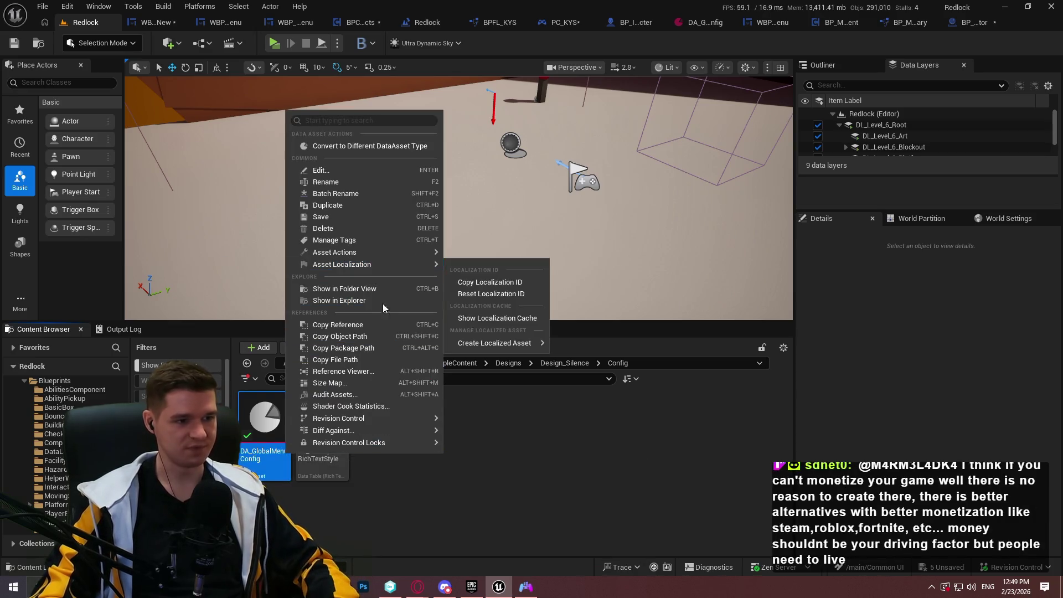
mouse_move(388, 418)
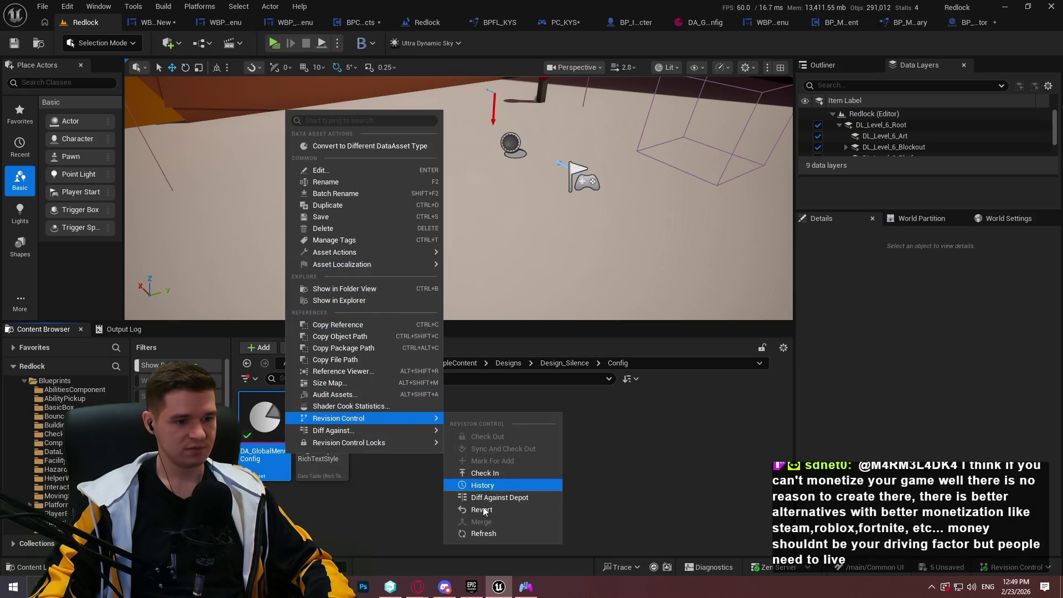
click(482, 509)
click(617, 420)
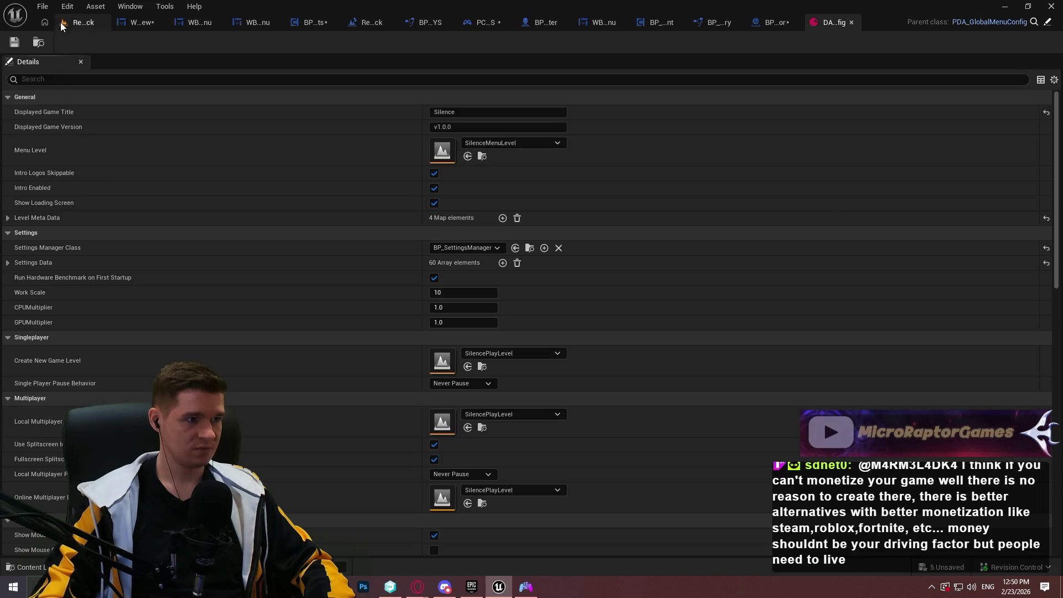
Back on the Redlock level, collapse Immersive and KYS Blueprints and open the KYS Core folder
click(61, 23)
scroll(121, 391, up, 10)
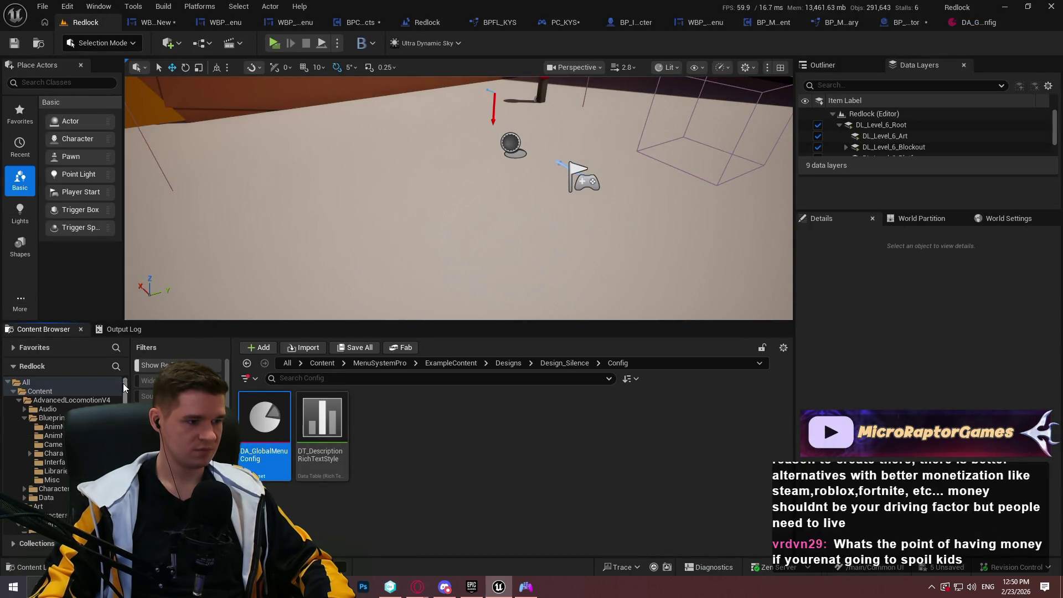
scroll(123, 380, down, 3)
click(19, 456)
scroll(50, 444, down, 5)
click(24, 402)
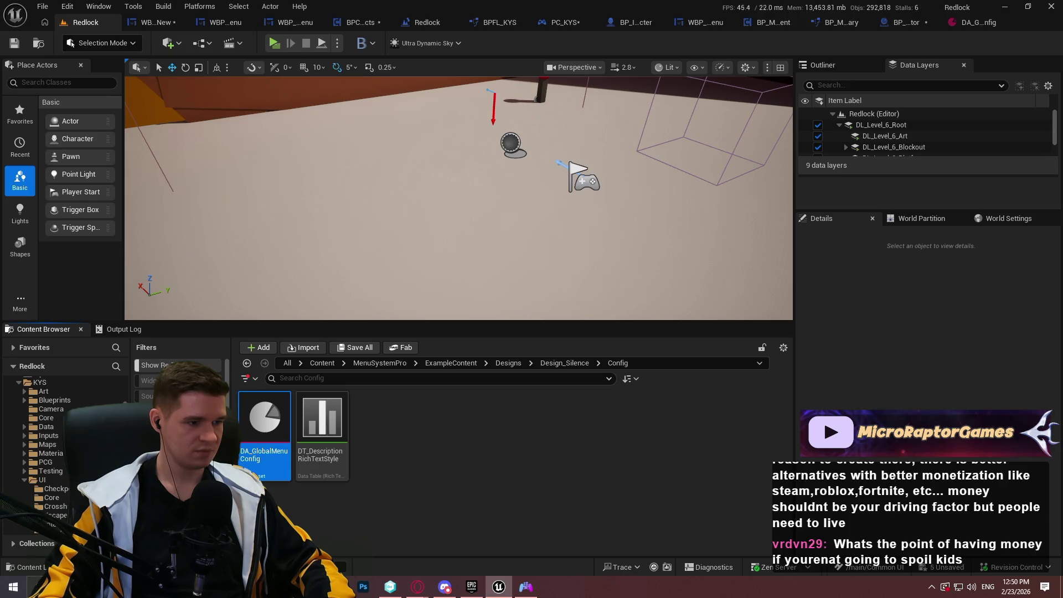
click(50, 419)
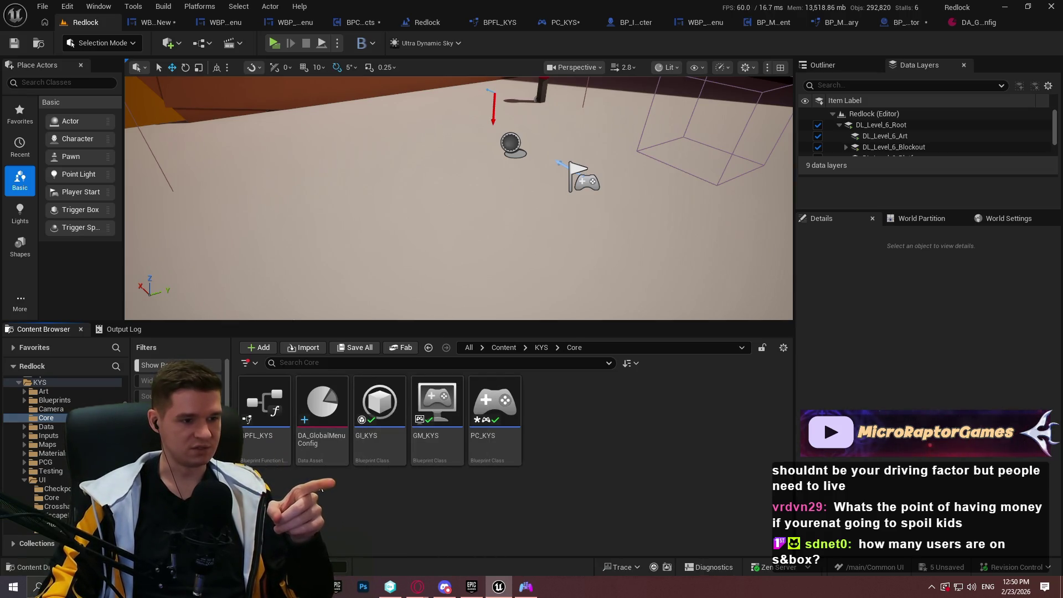
right_click(313, 458)
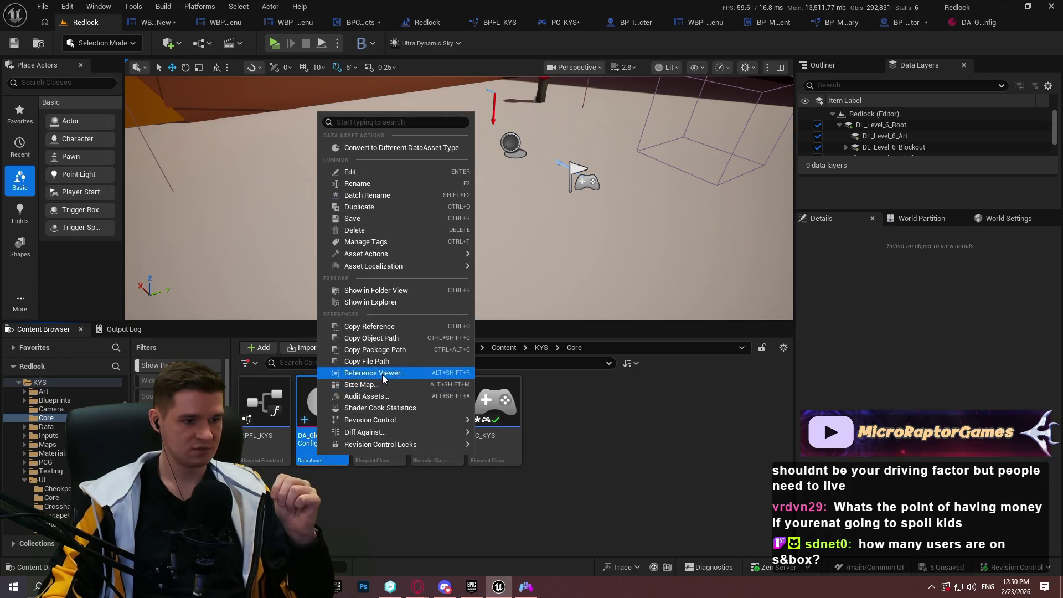
click(376, 372)
scroll(460, 340, down, 3)
drag(390, 112, 268, 361)
scroll(497, 131, up, 3)
drag(497, 130, 346, 269)
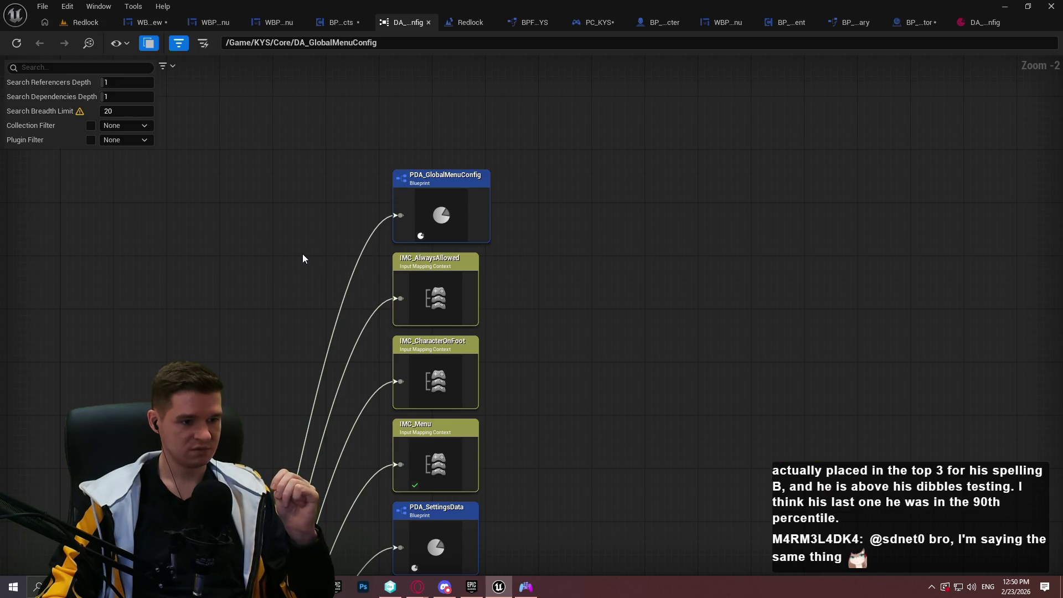
double_click(428, 189)
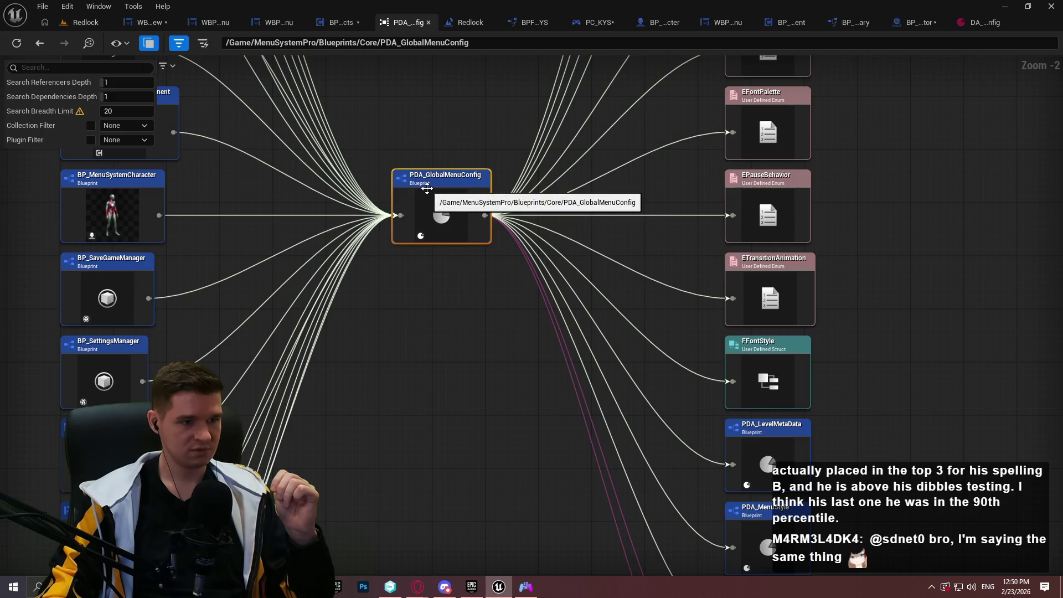
right_click(427, 189)
click(470, 224)
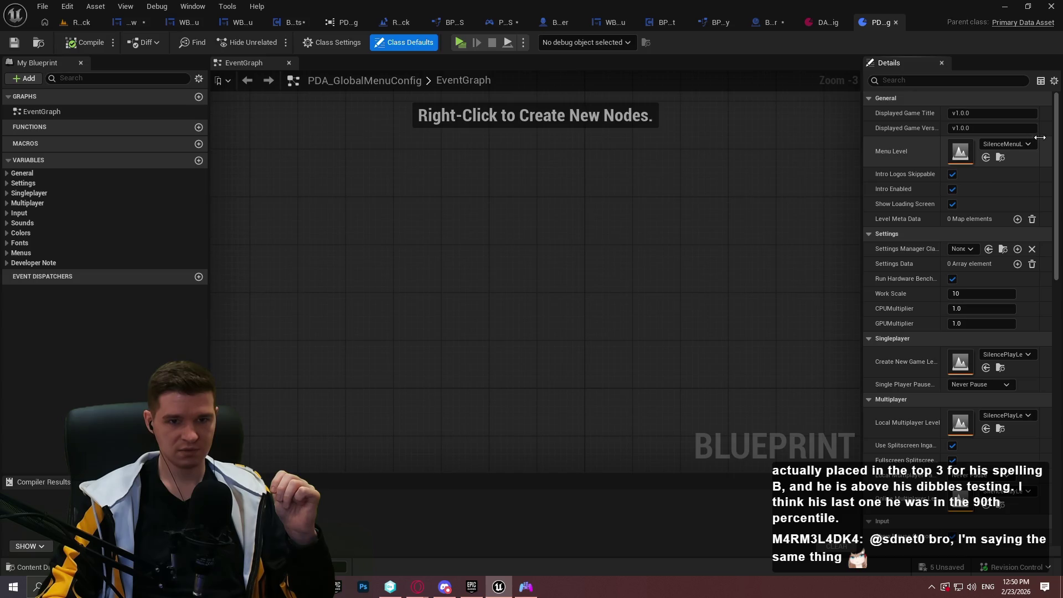
drag(860, 119, 703, 142)
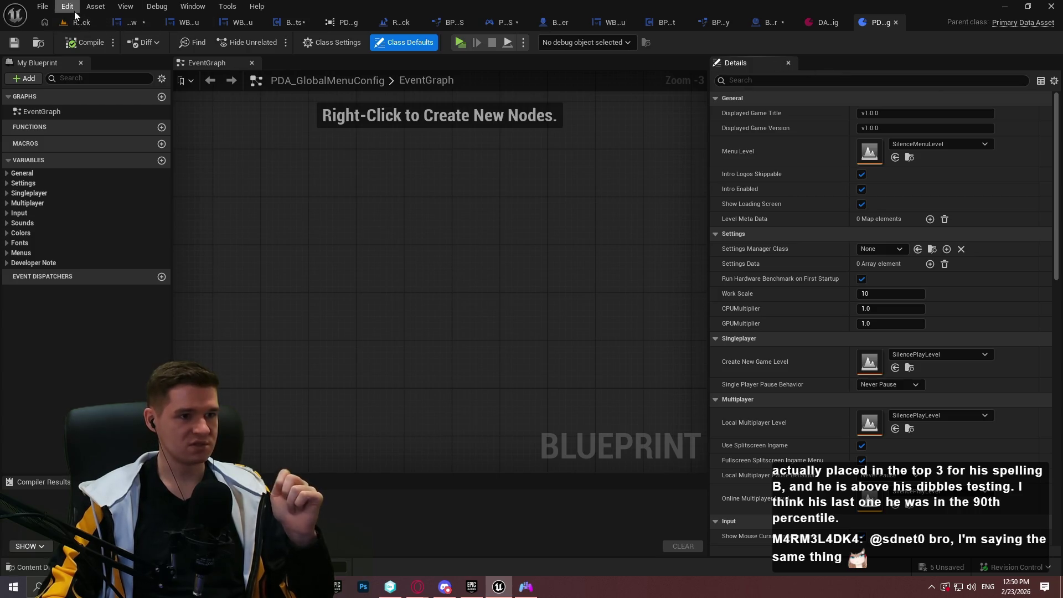
click(345, 22)
click(406, 23)
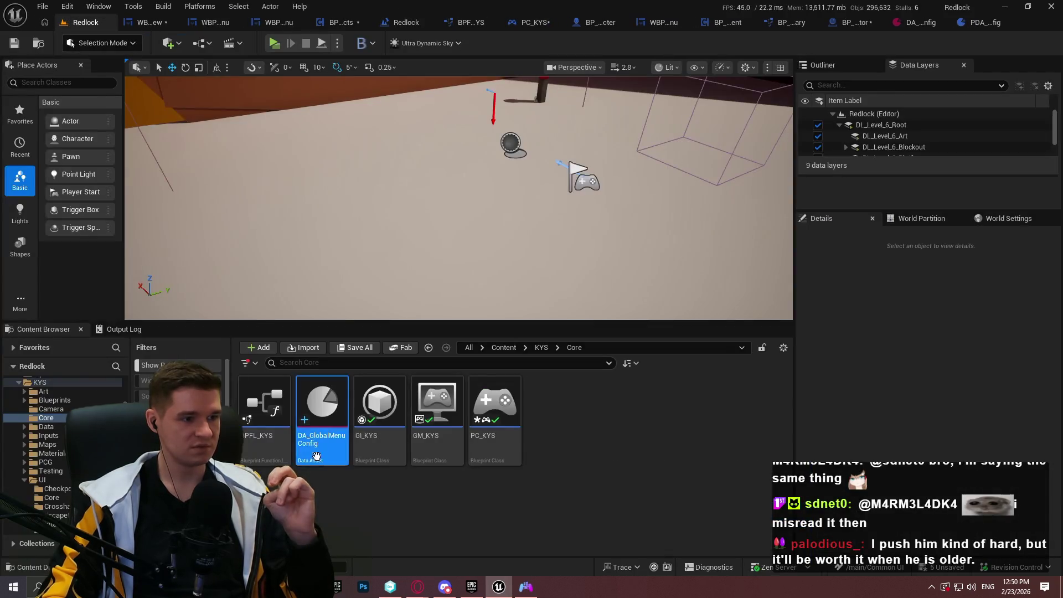
Open GI_KYS and inspect its GlobalMenuConfig and ConfigRedirector variables
double_click(380, 408)
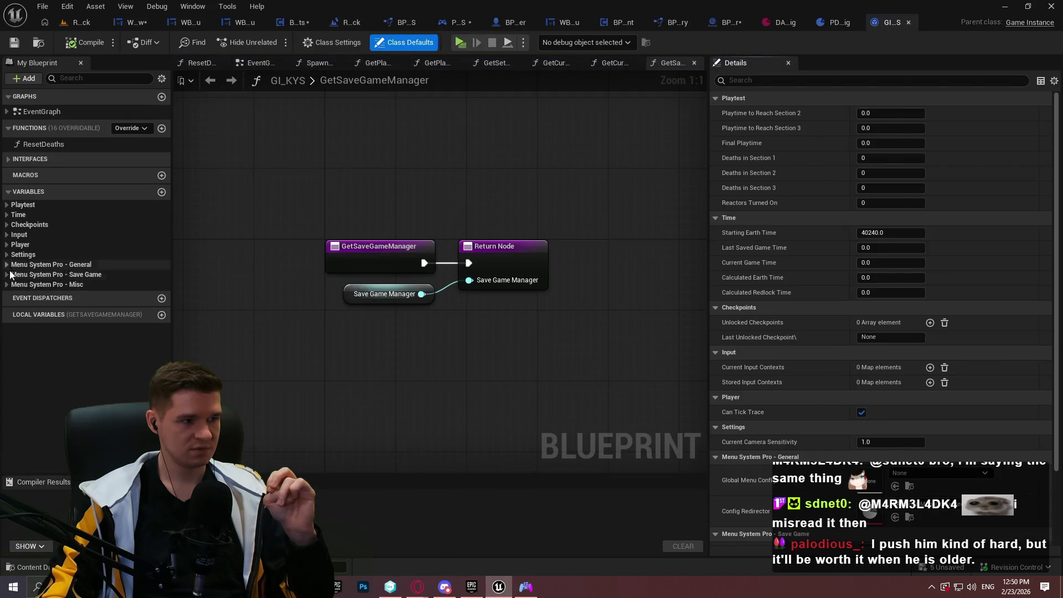
click(8, 265)
click(87, 276)
click(69, 288)
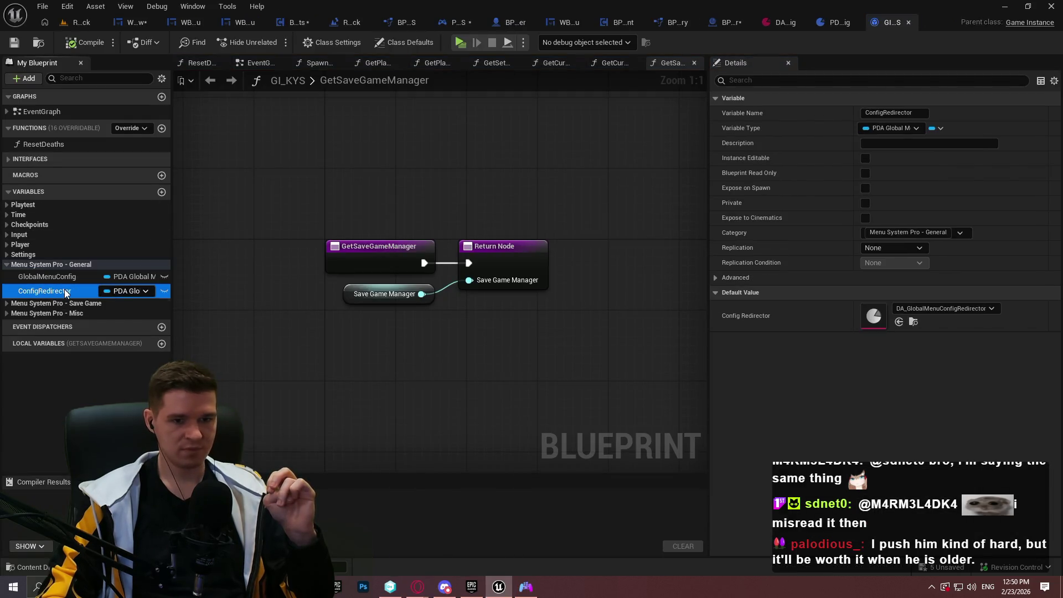
Point the config redirector at the KYS DA_GlobalMenuConfig, save it with check-out, and browse to it
double_click(867, 321)
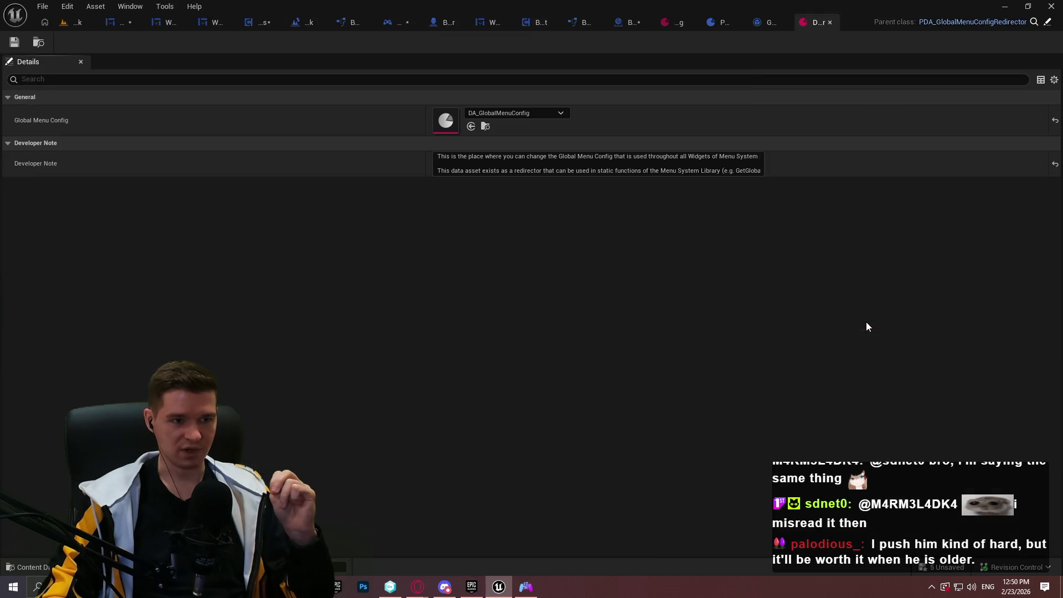
click(498, 115)
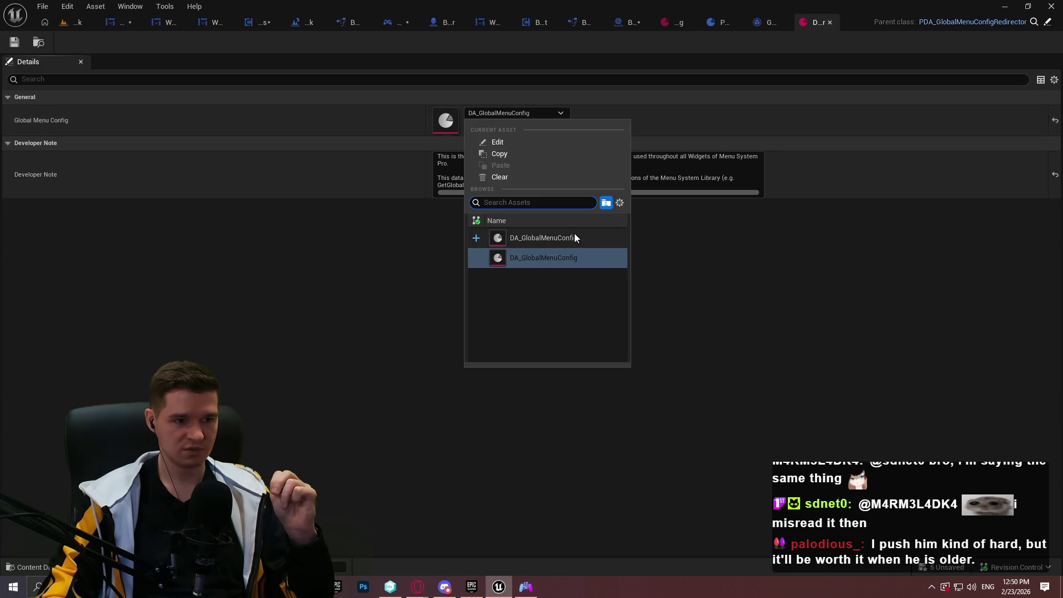
click(574, 238)
click(15, 49)
click(528, 418)
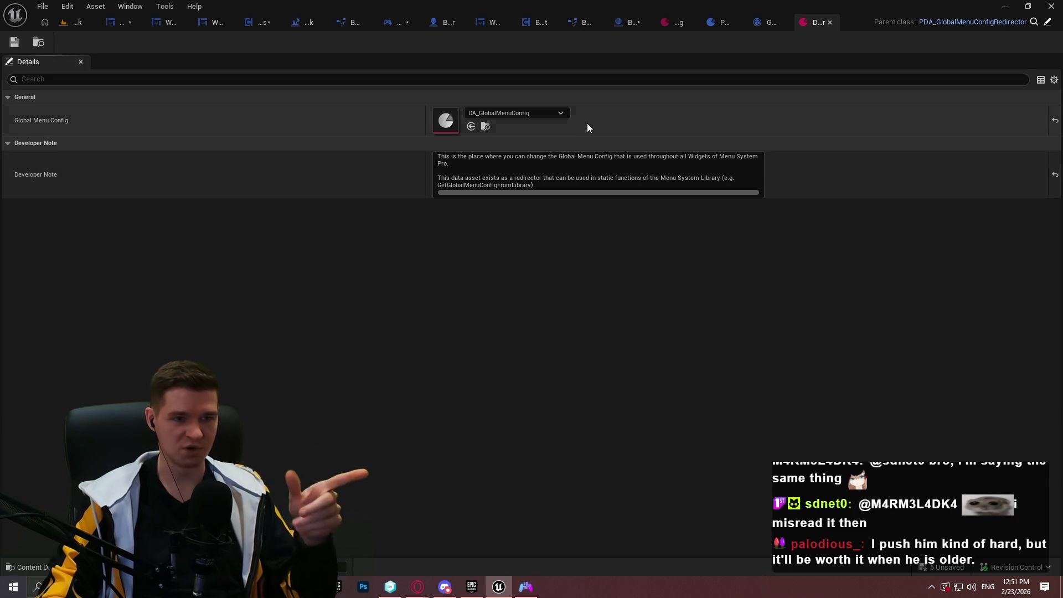
click(472, 127)
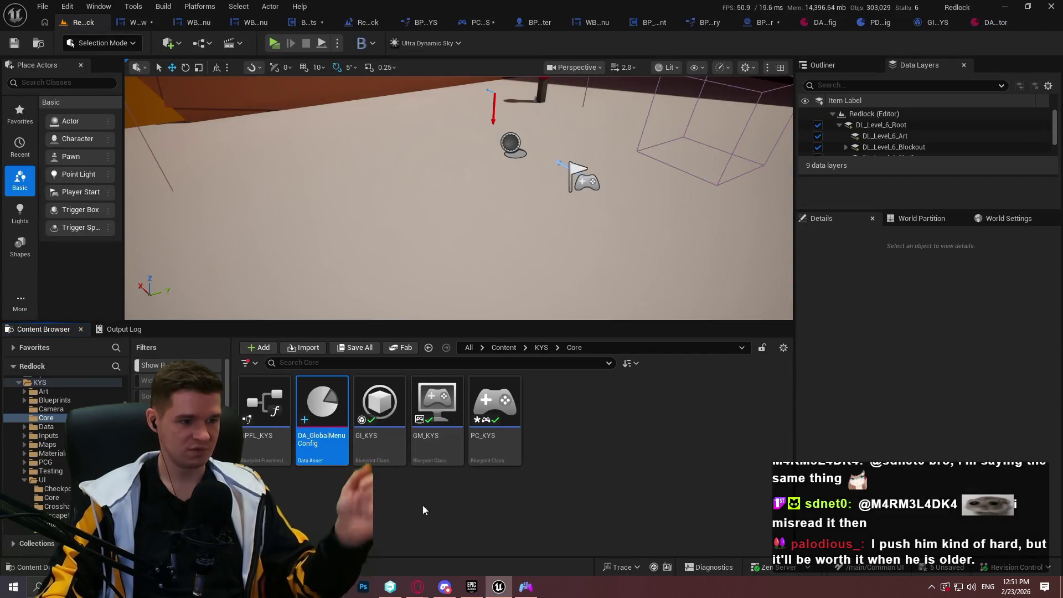
Rename the KYS/Core DA_GlobalMenuConfig data asset to DA_RedlockMenuConfig
key(F2)
key(BackSpace)
key(BackSpace)
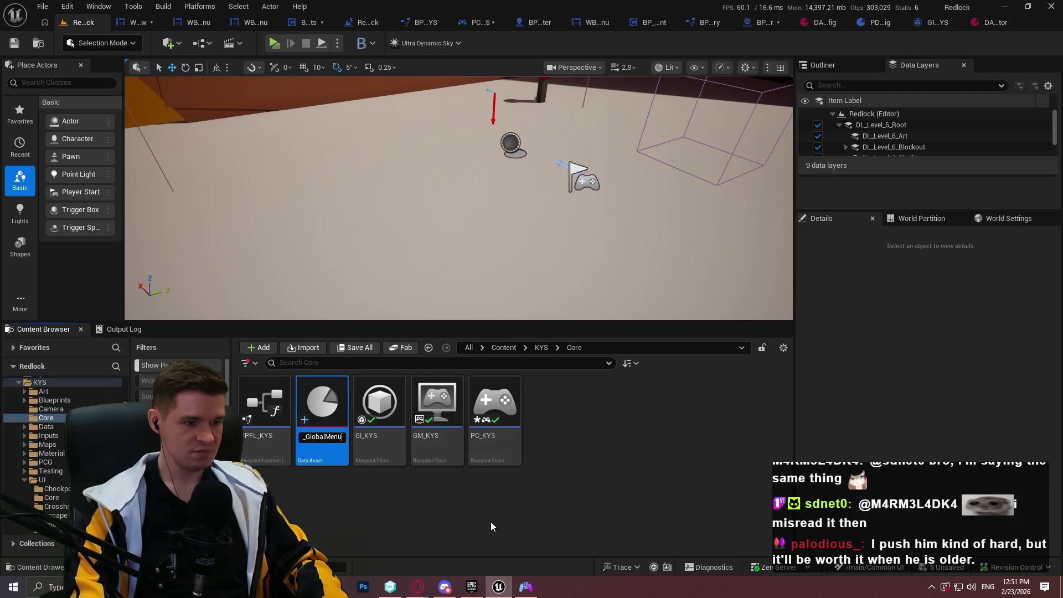
key(BackSpace)
text(Redloc)
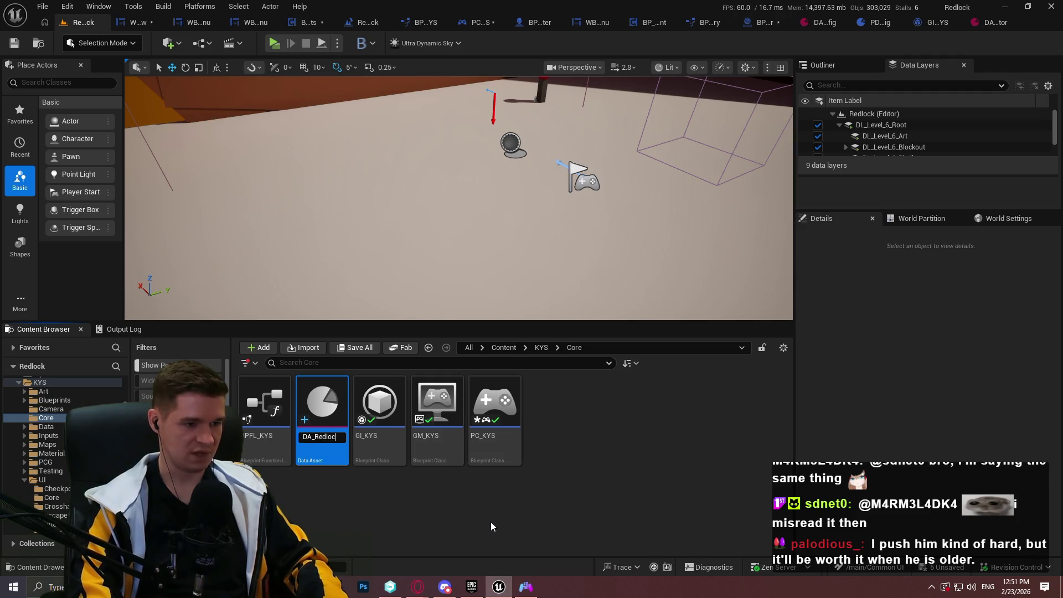
text(kMenuConfig)
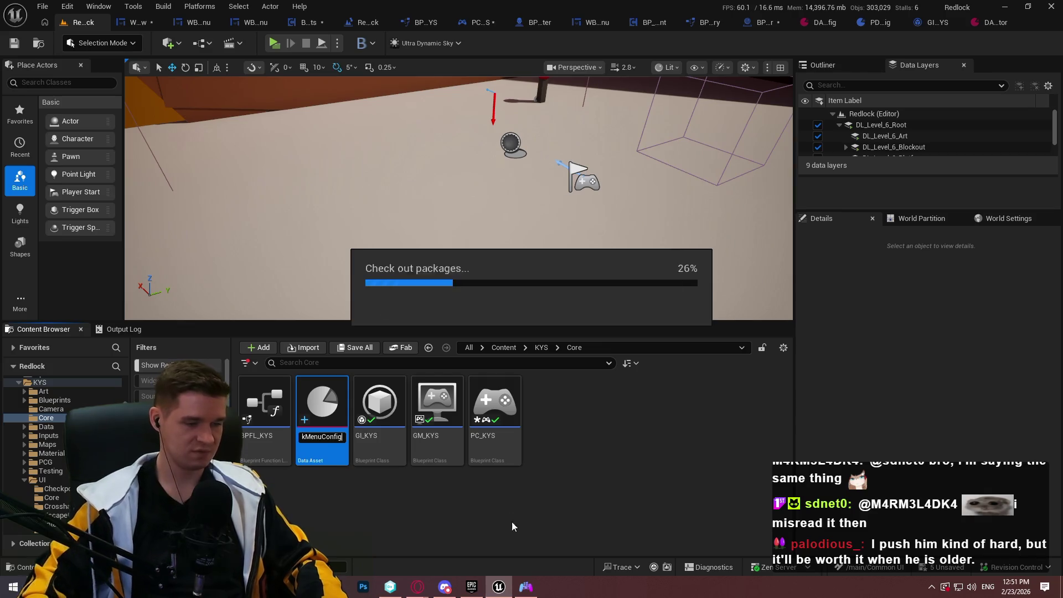
key(Return)
click(386, 517)
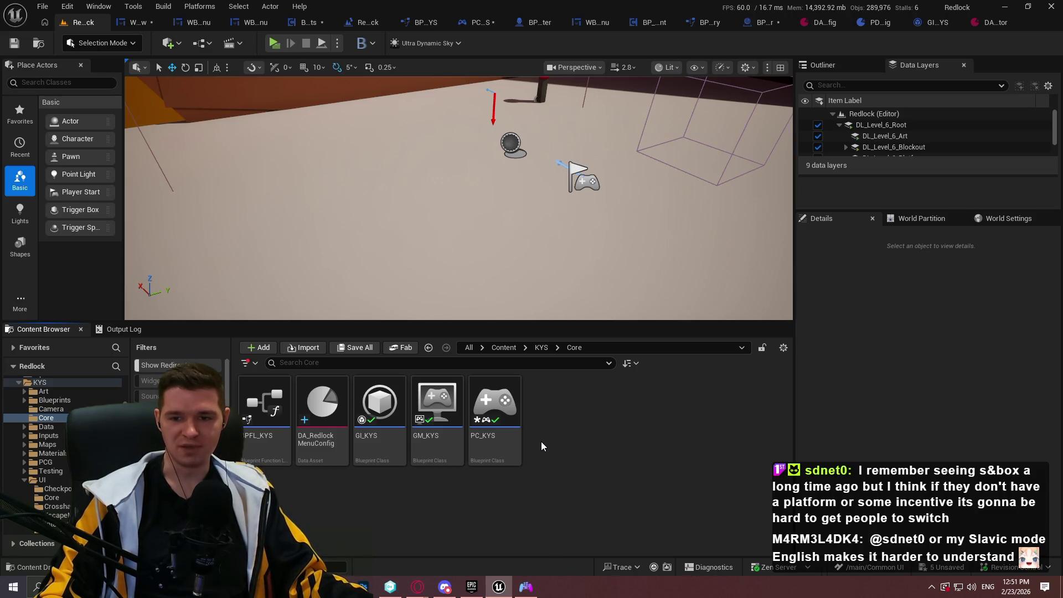
mouse_move(510, 435)
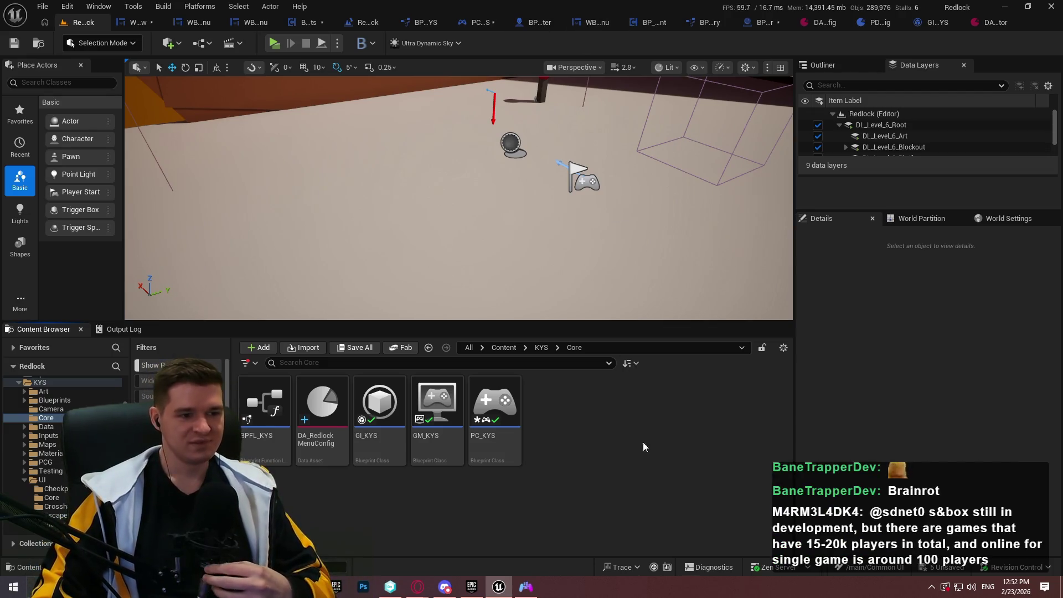
click(327, 410)
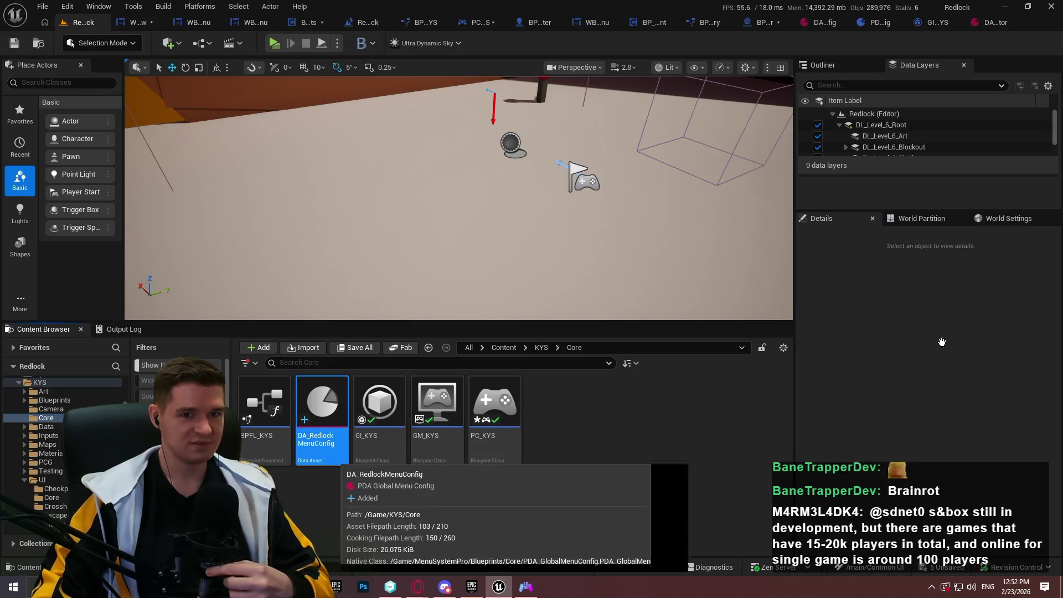
Open DA_RedlockMenuConfig and set Displayed Game Title to Redlock
double_click(322, 410)
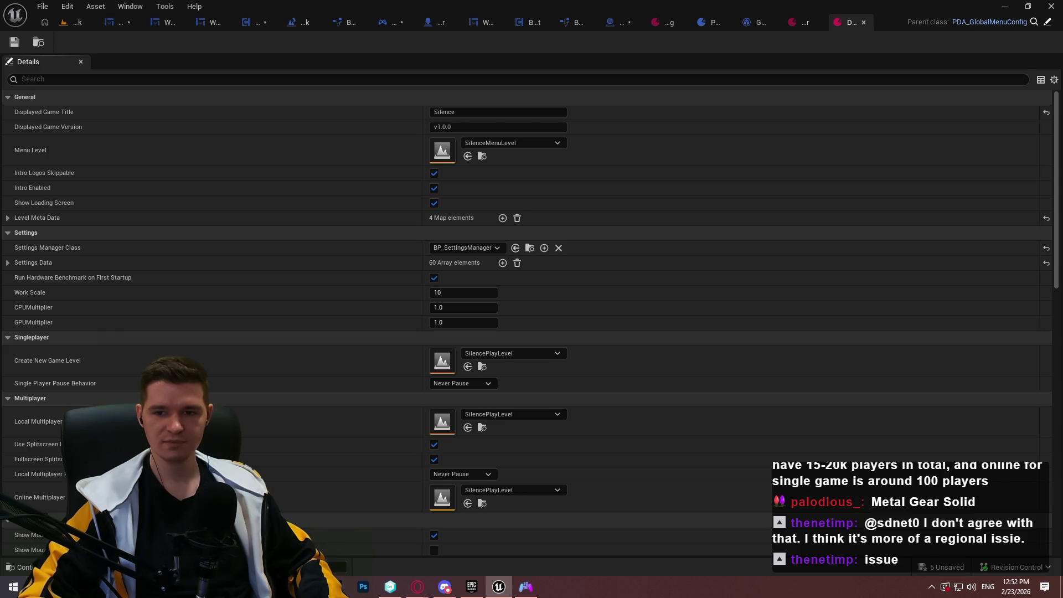
key(alt+Tab)
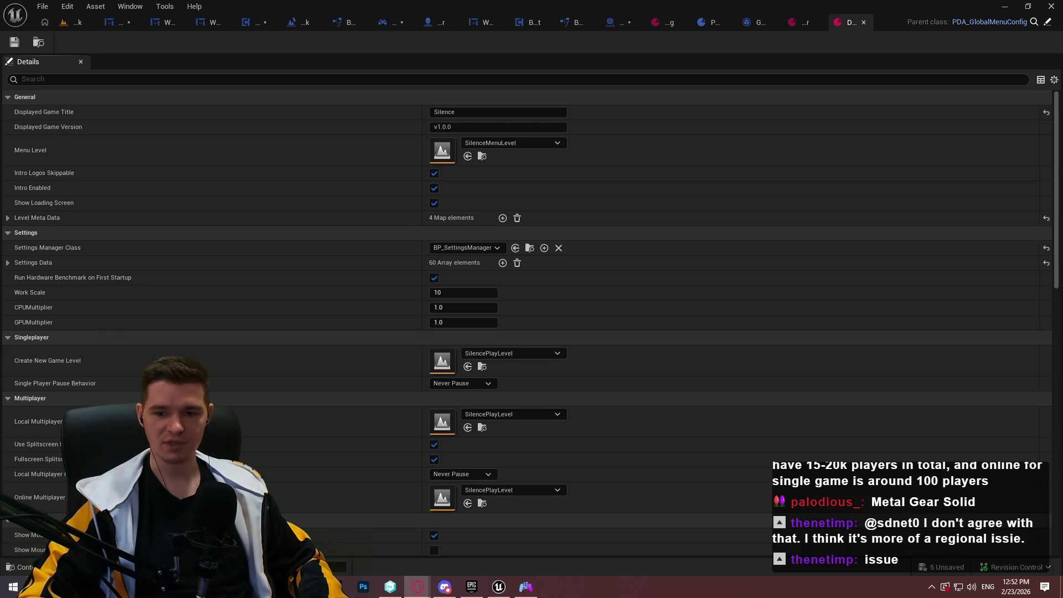
key(alt+Tab)
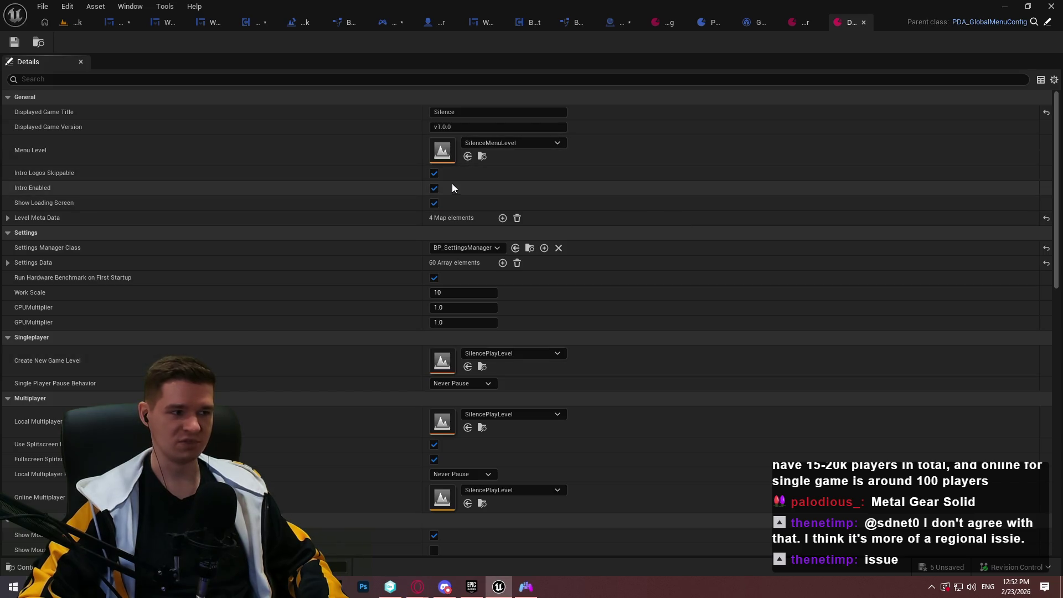
click(465, 112)
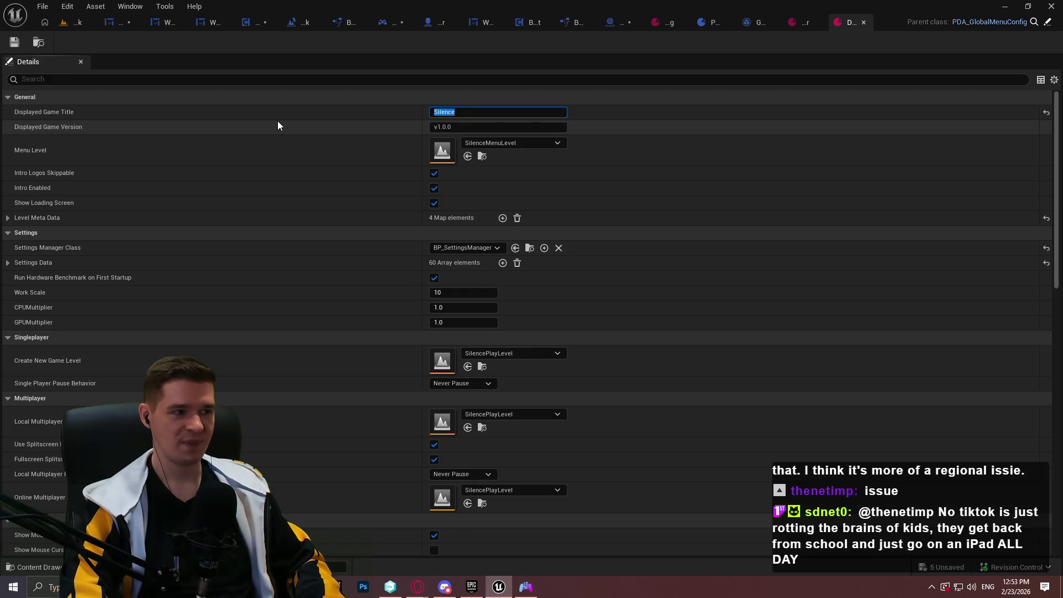
text(Redlock)
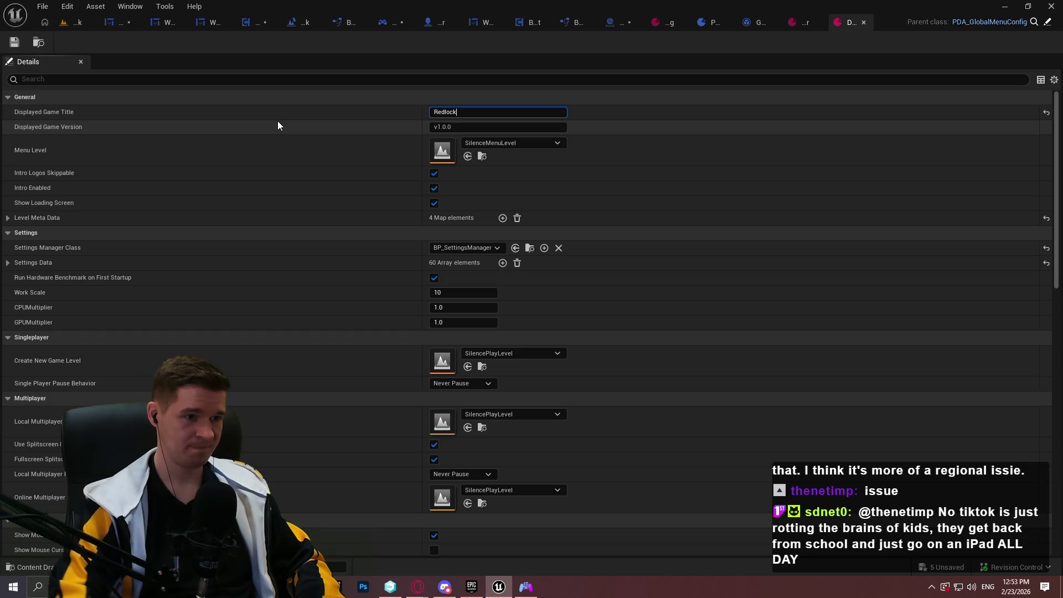
click(575, 131)
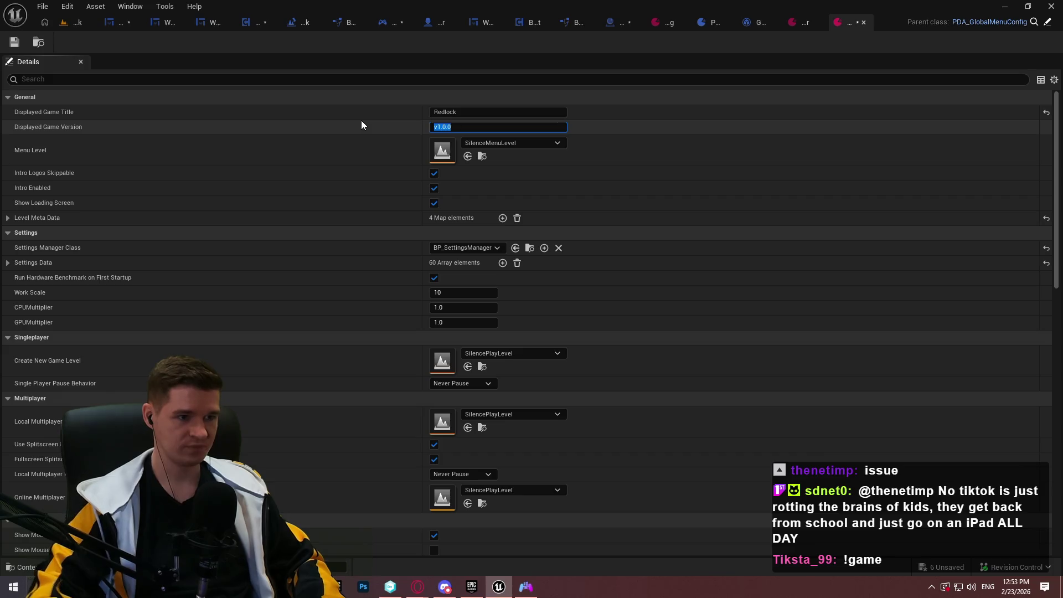
Set Displayed Game Version to BLOCKOUT PLAYTEST and save the data asset
text(BLOC)
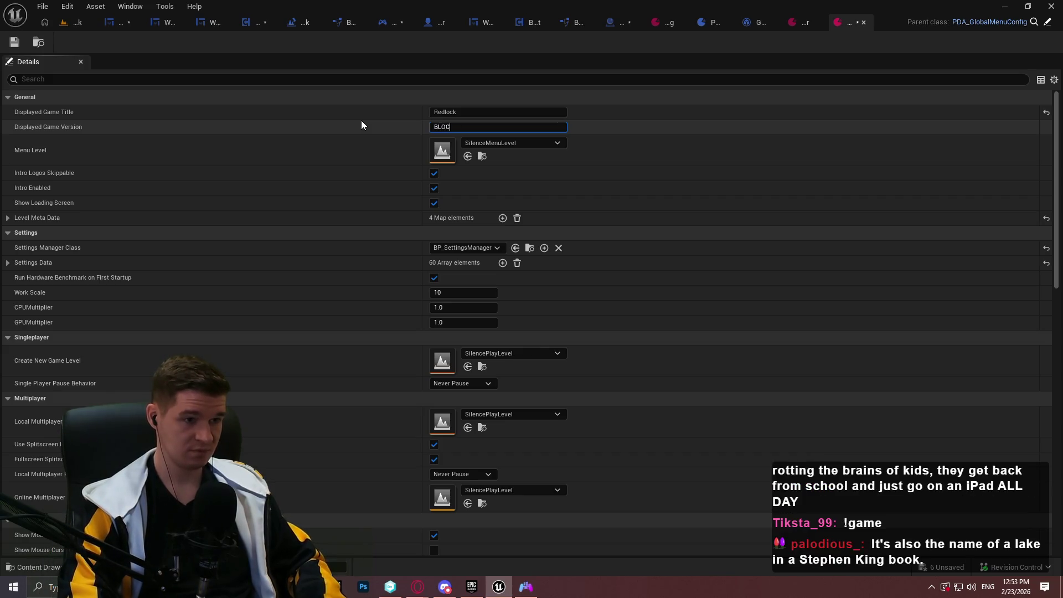
text(KOUT PLAYTEST)
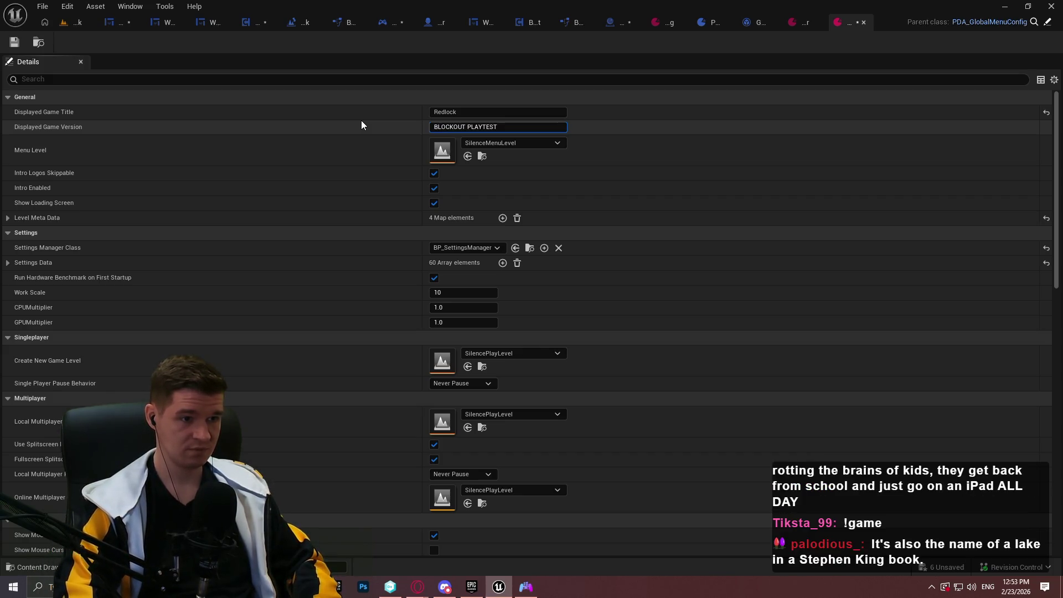
key(Return)
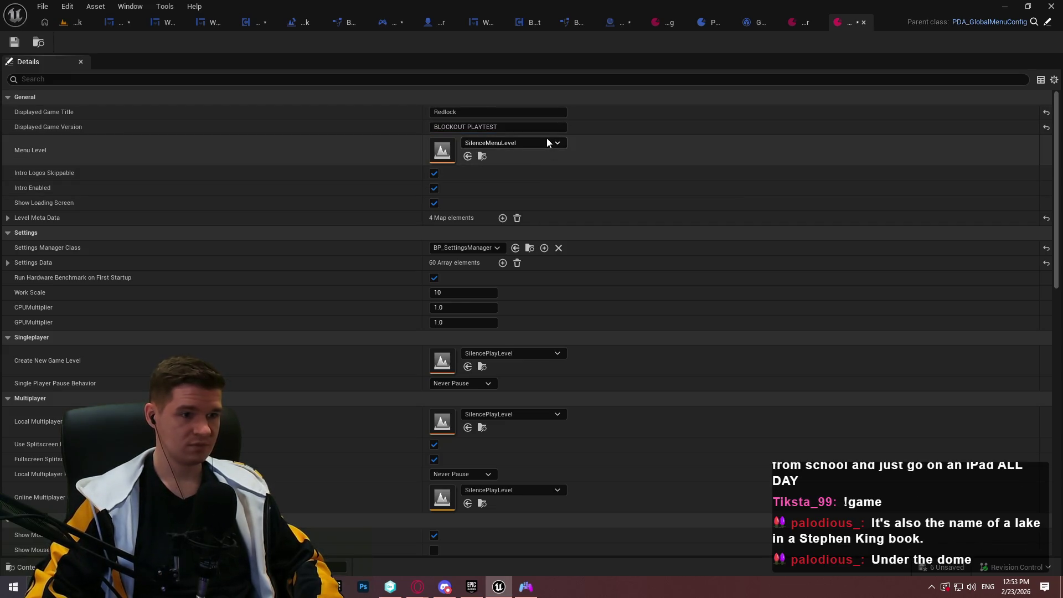
click(554, 143)
click(614, 139)
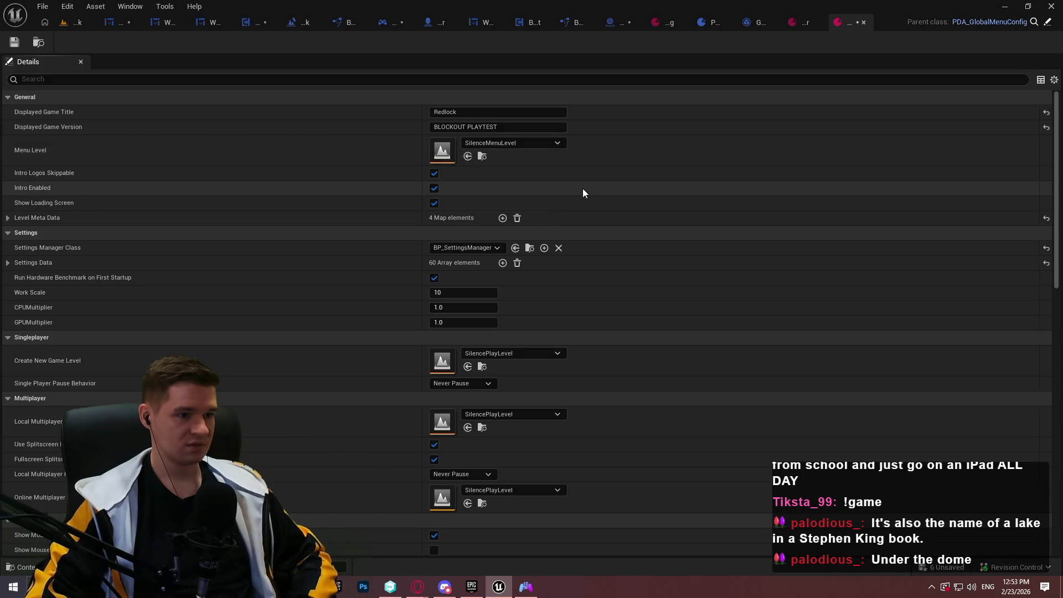
click(14, 42)
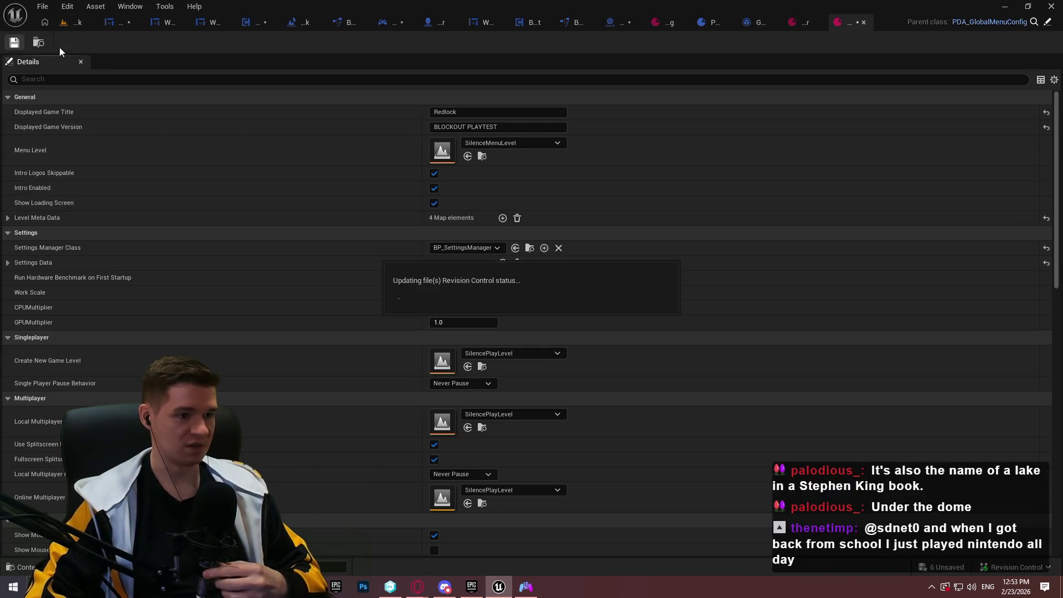
Set Create New Game Level to the Redlock level
scroll(605, 187, down, 2)
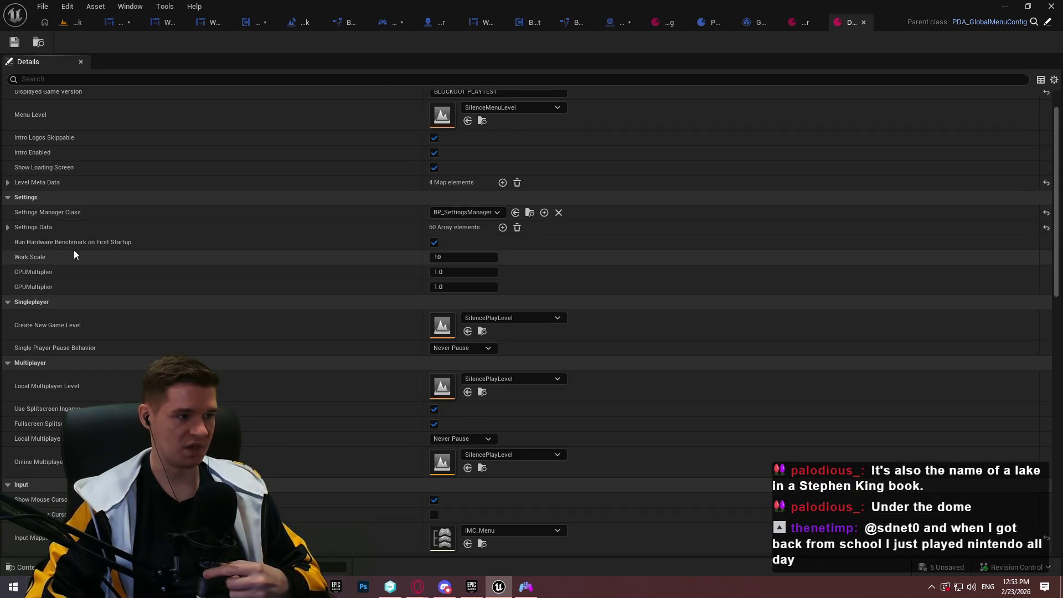
mouse_move(104, 235)
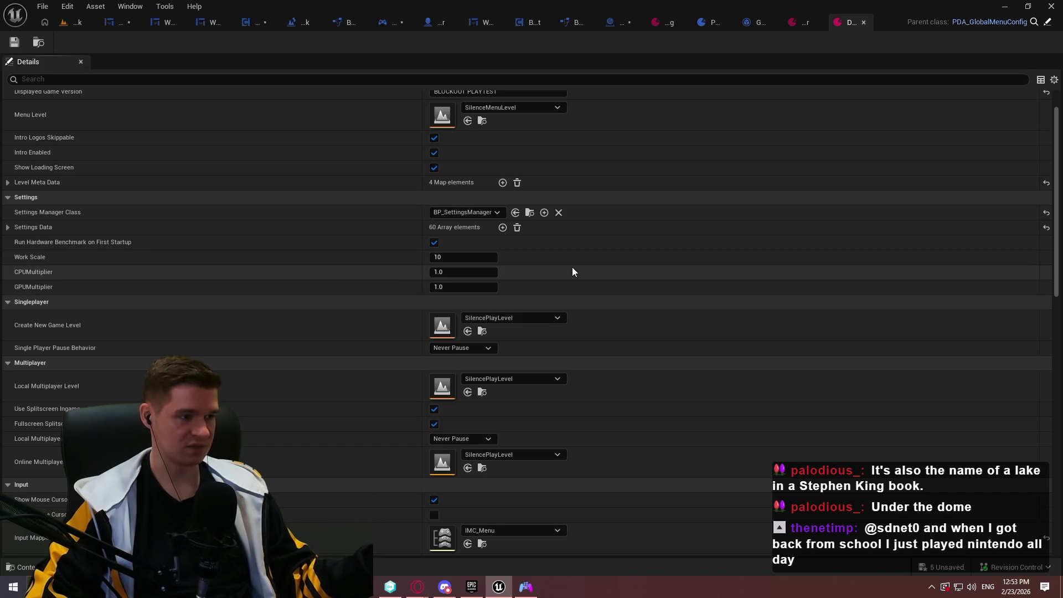
mouse_move(22, 276)
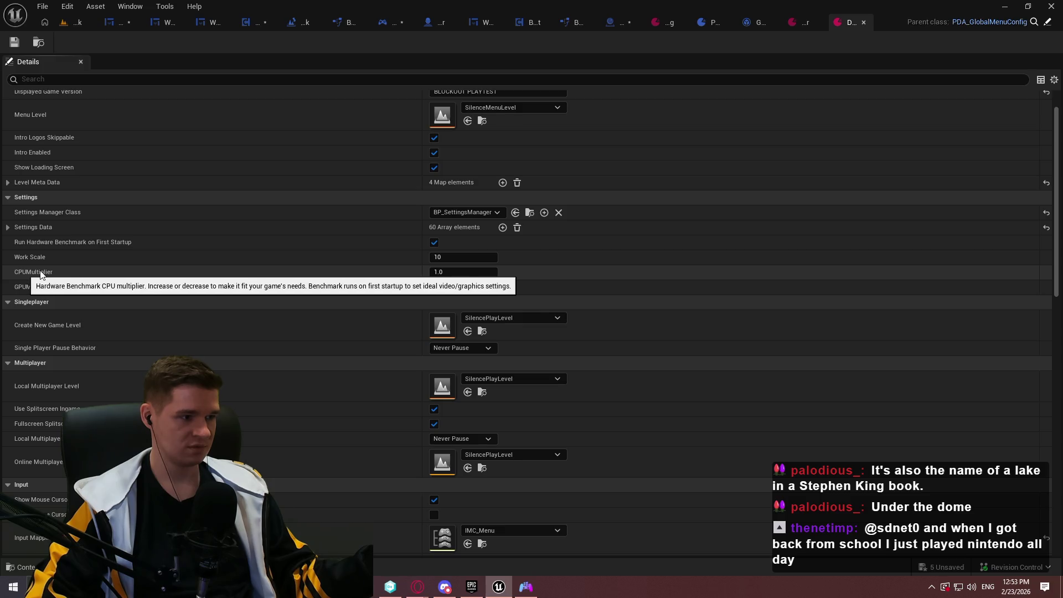
click(8, 228)
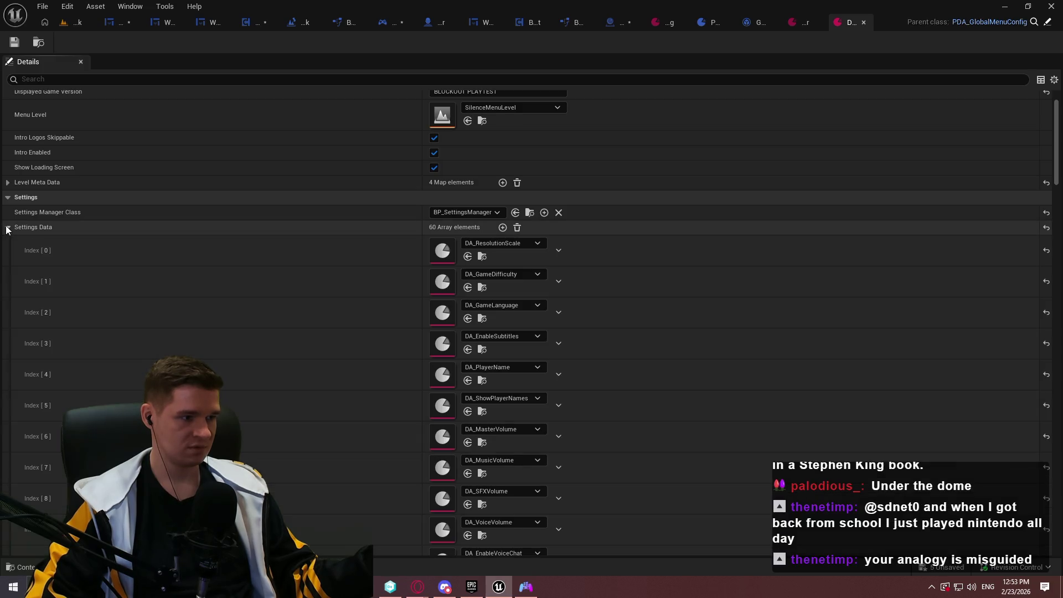
click(8, 227)
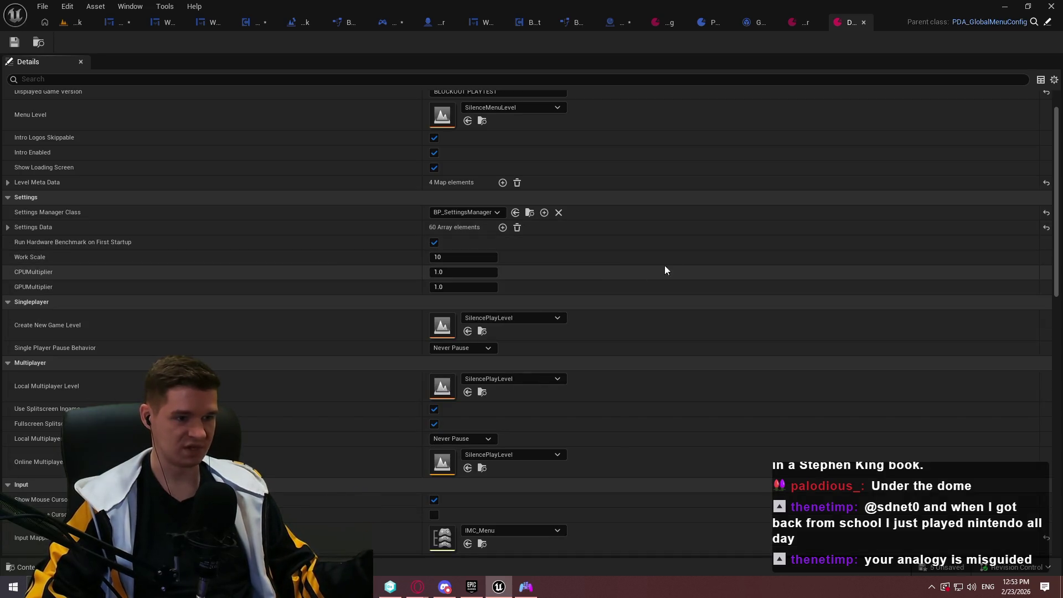
scroll(676, 249, down, 2)
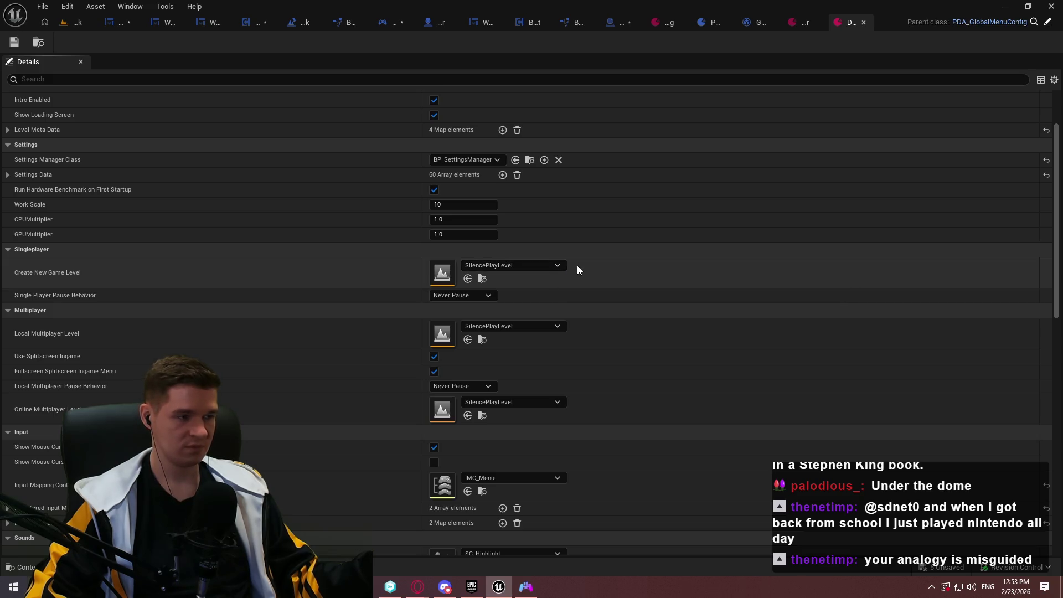
click(558, 267)
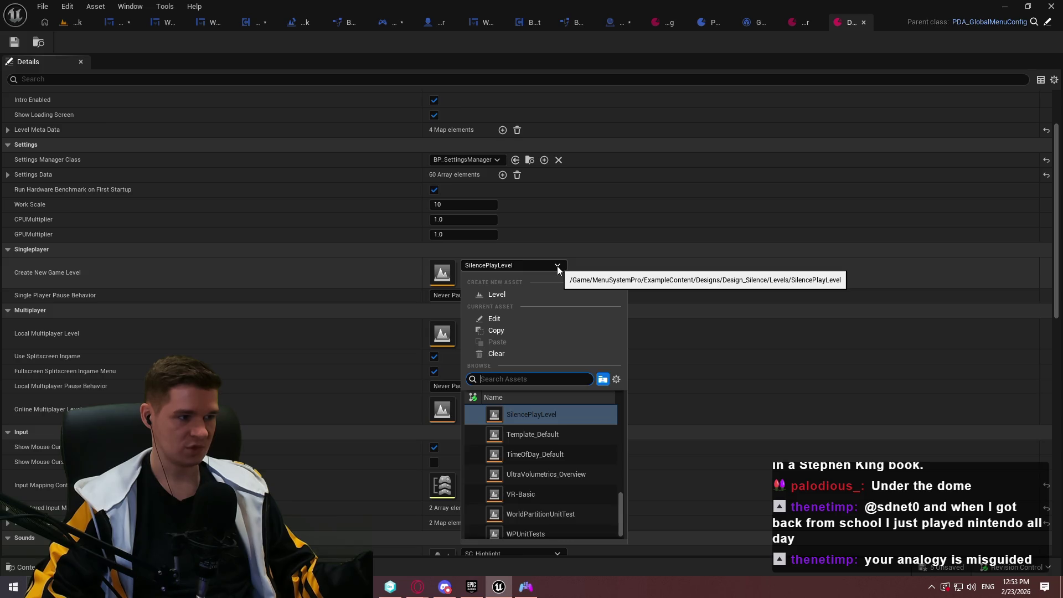
scroll(606, 458, up, 4)
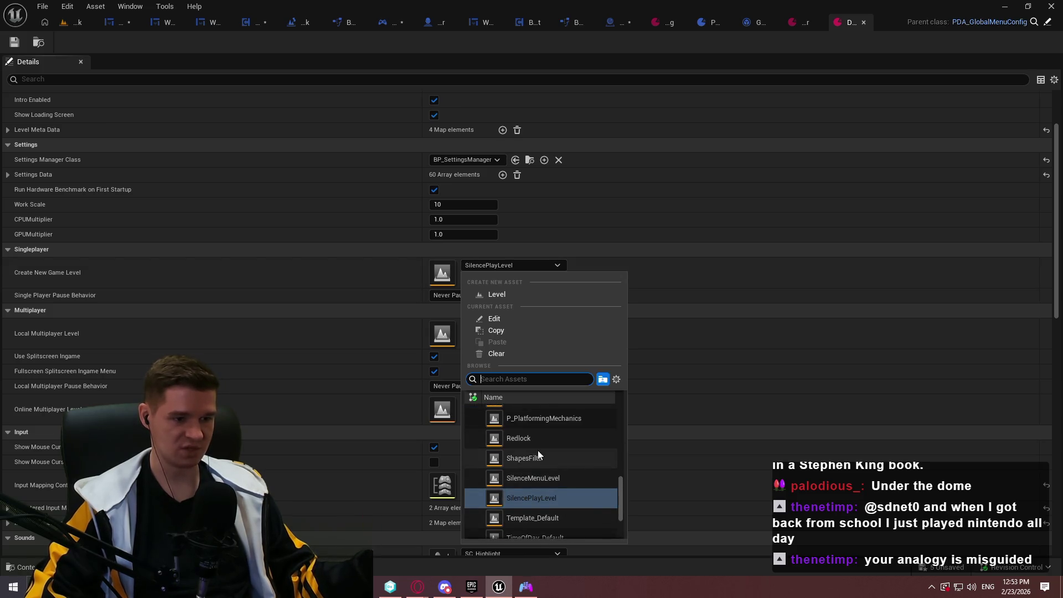
click(530, 443)
Set Single Player Pause Behavior to Always Pause and save the data asset
click(462, 298)
click(474, 314)
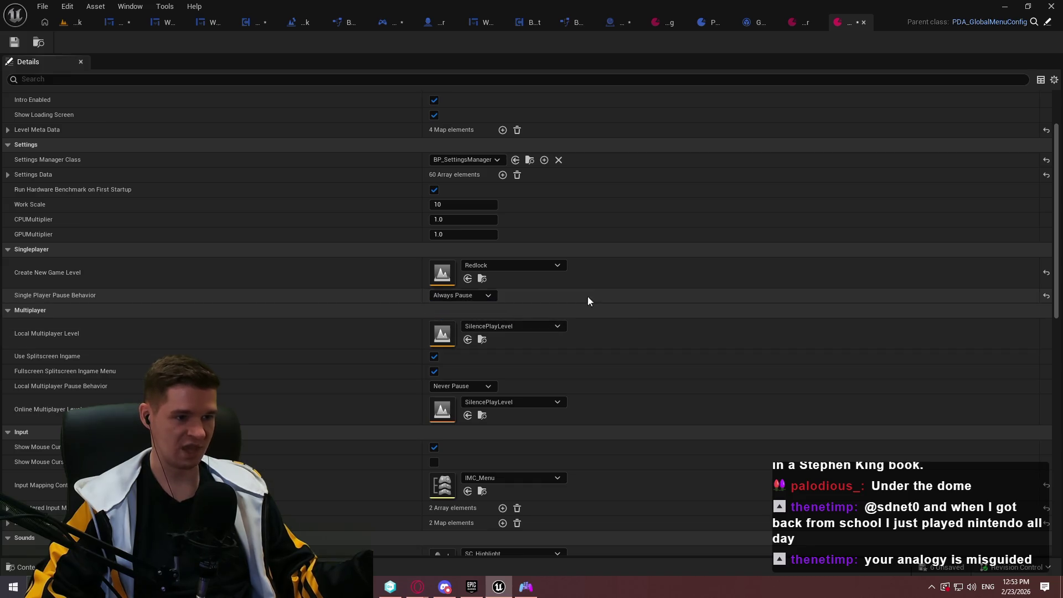
click(15, 42)
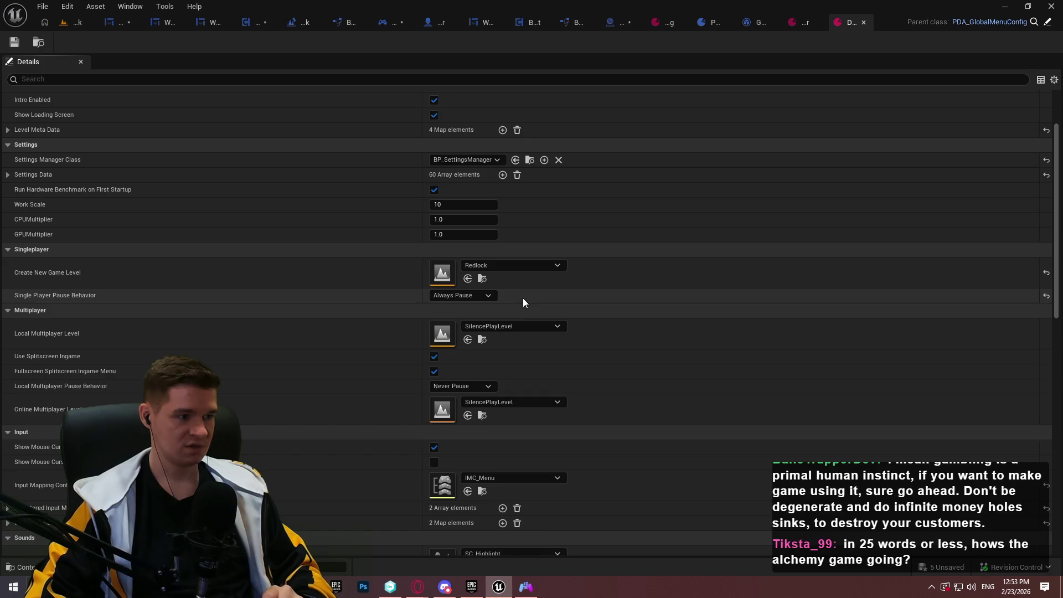
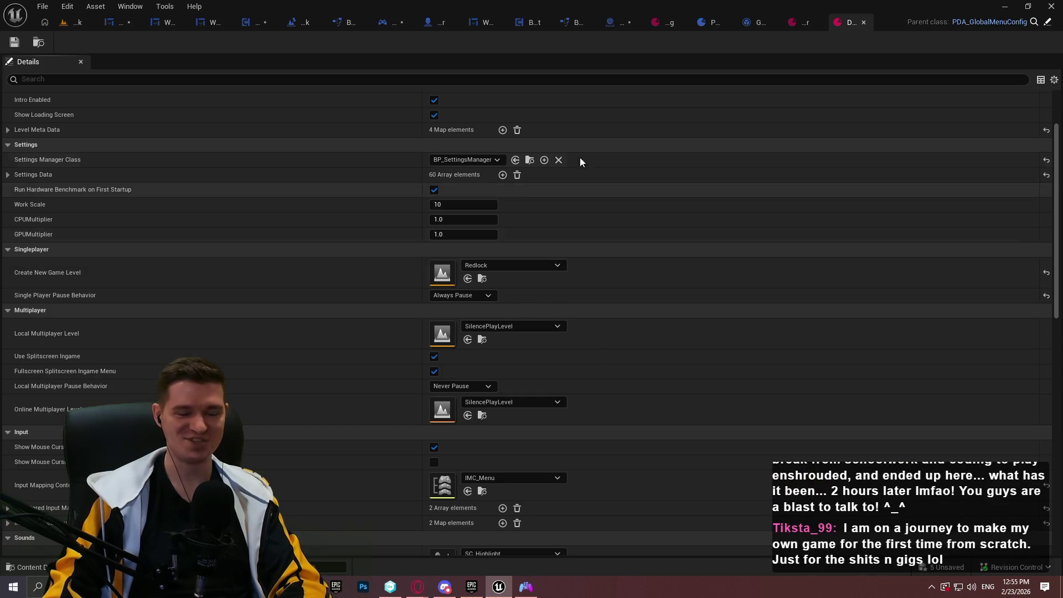
Clear both Registered and Initially Added Input Mapping Contexts to 0 elements, then save PDA_GlobalMenuConfig
scroll(691, 171, down, 2)
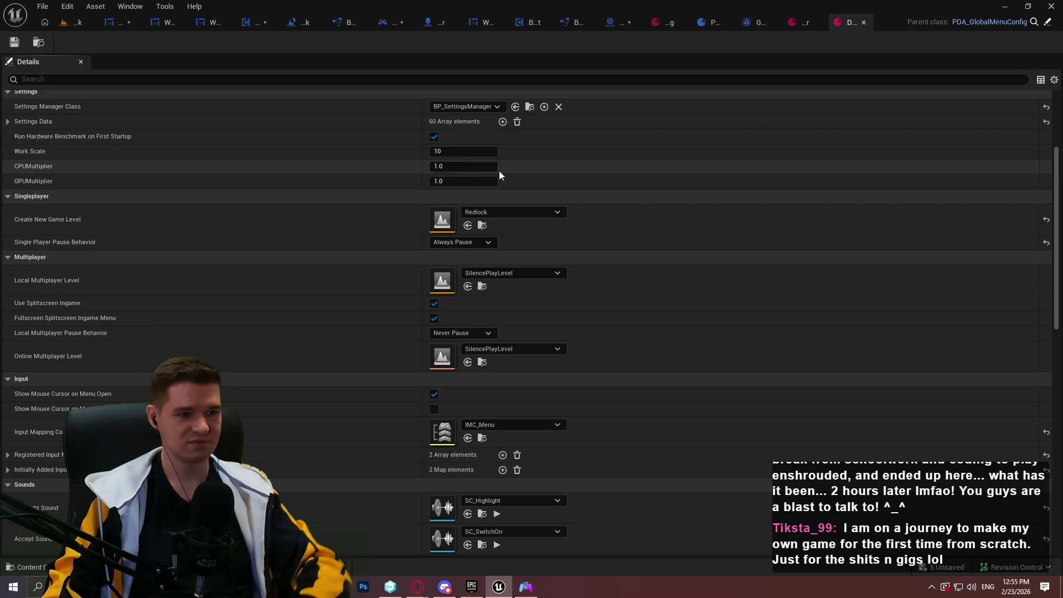
scroll(261, 243, down, 2)
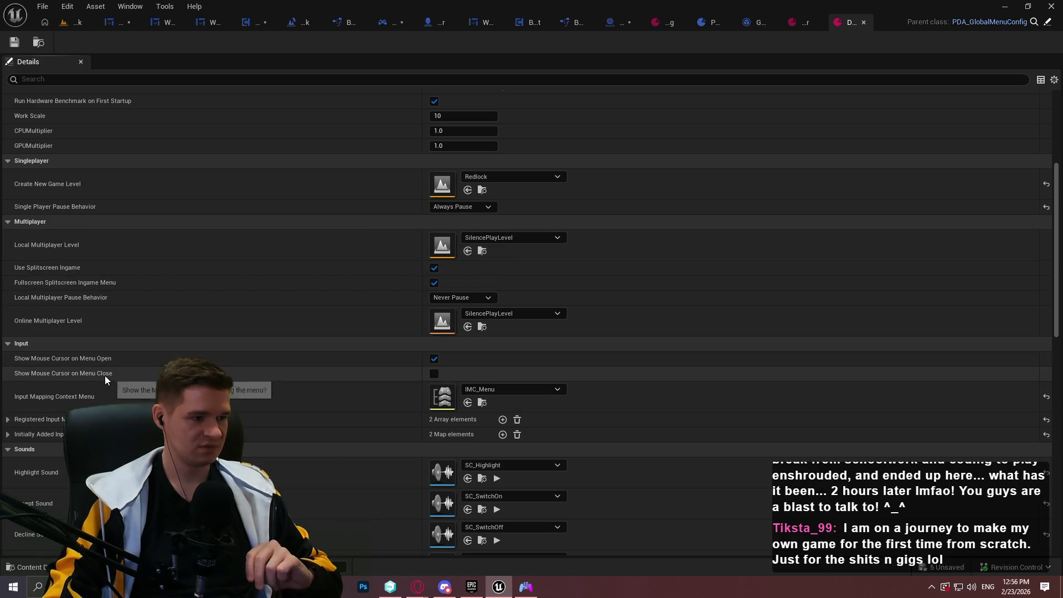
scroll(409, 344, down, 2)
click(532, 358)
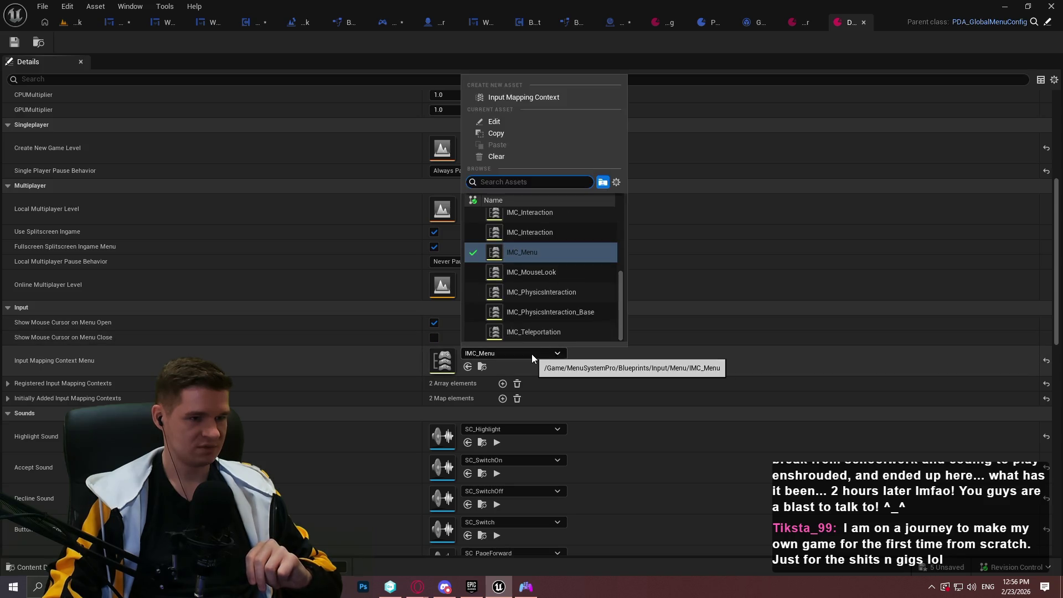
click(9, 385)
click(9, 386)
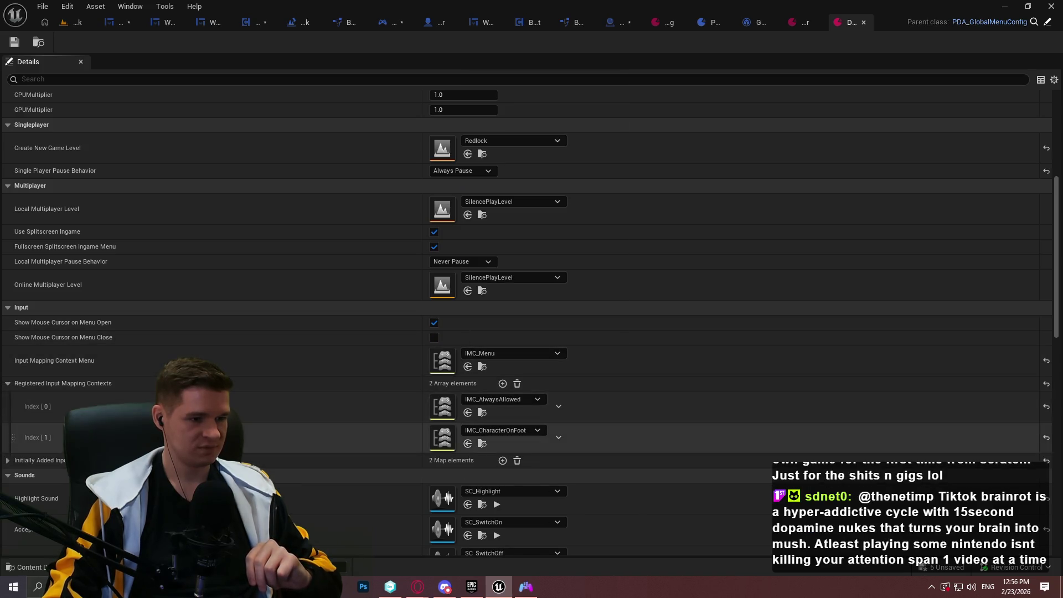
click(517, 383)
click(517, 399)
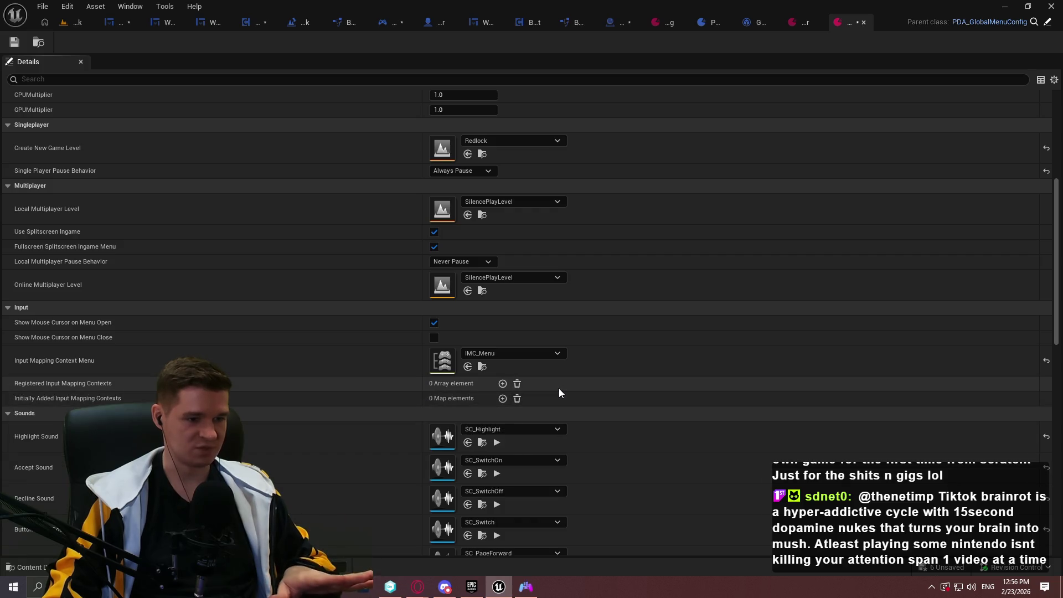
click(19, 47)
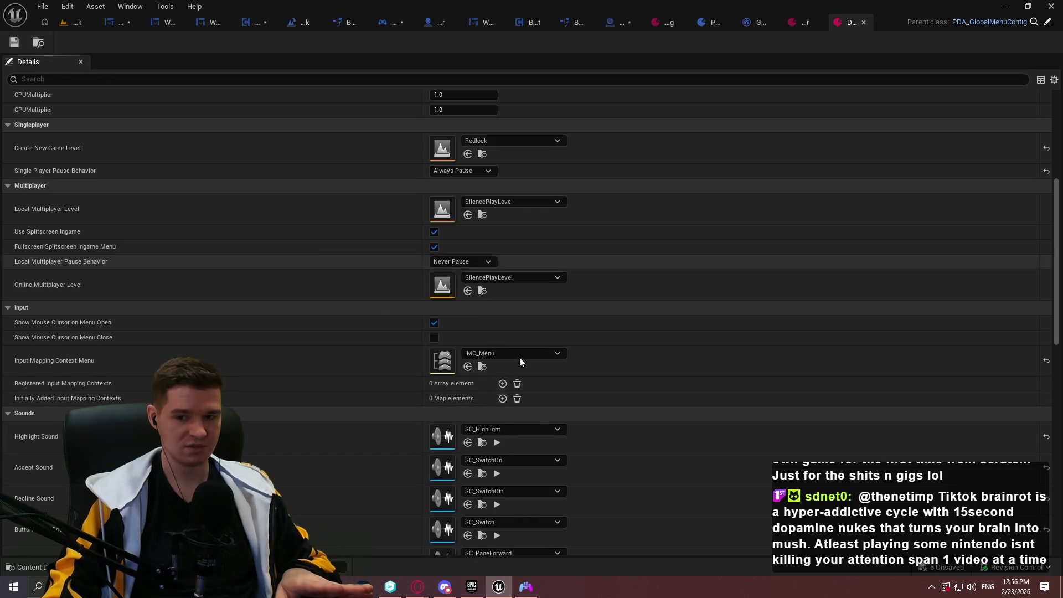
scroll(554, 311, down, 5)
Look over the config's Sounds and Classes, then locate the Ingame Menu Class WBP_IngameMenu in Content
scroll(607, 305, down, 3)
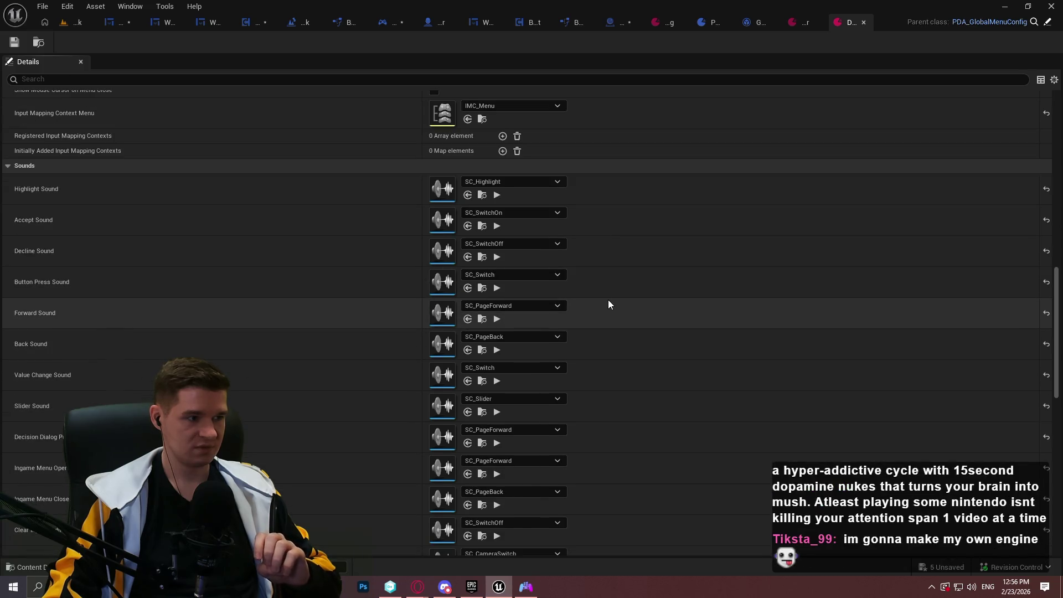
mouse_move(1057, 295)
mouse_down()
mouse_move(1057, 349)
mouse_move(1057, 336)
mouse_up()
scroll(1057, 332, up, 2)
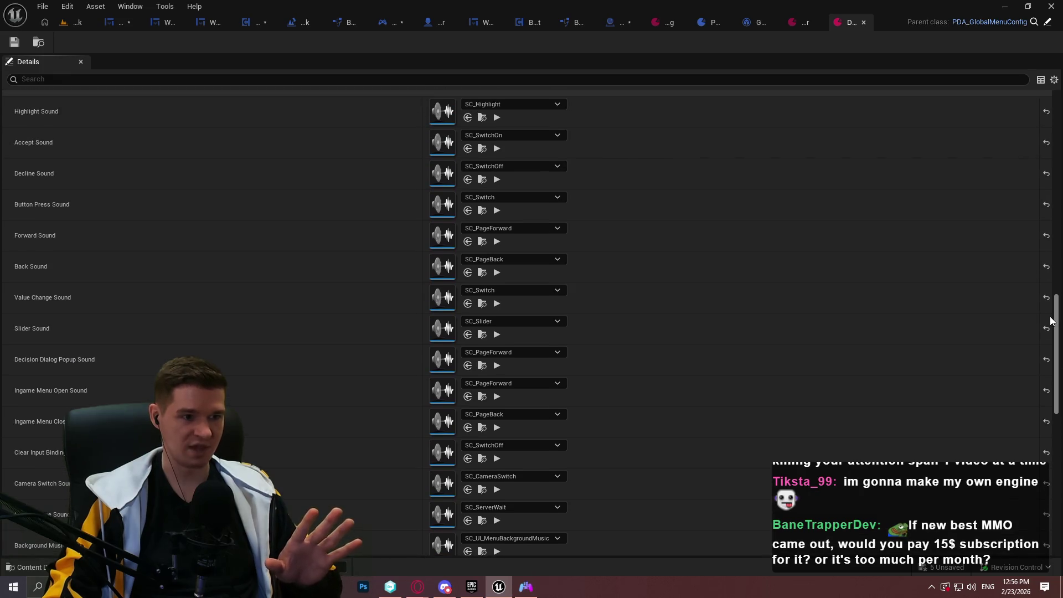
scroll(697, 228, up, 1)
scroll(715, 244, down, 1)
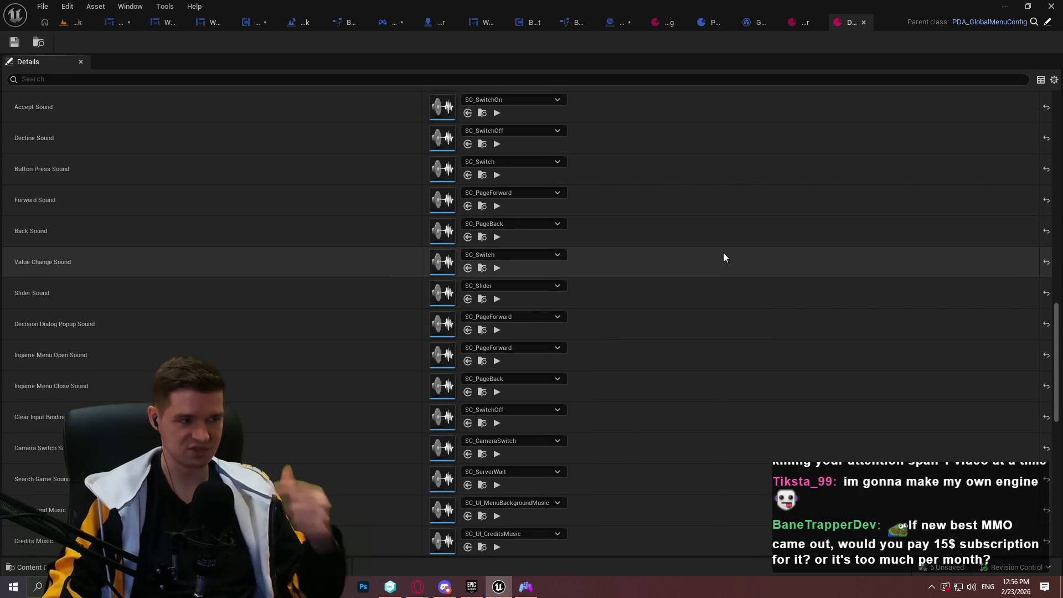
scroll(610, 219, down, 3)
scroll(562, 247, down, 6)
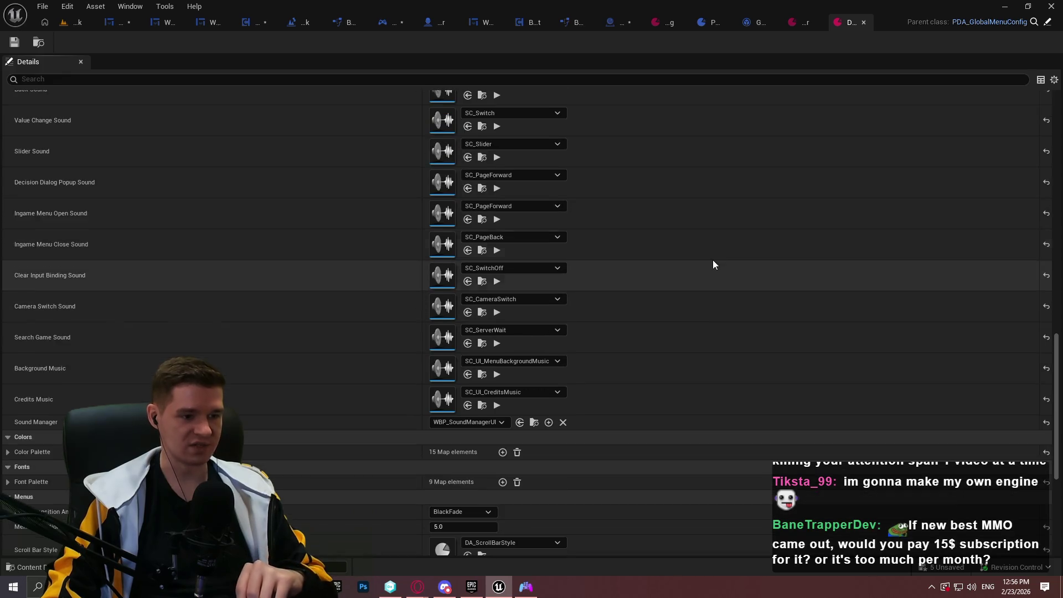
scroll(128, 388, down, 5)
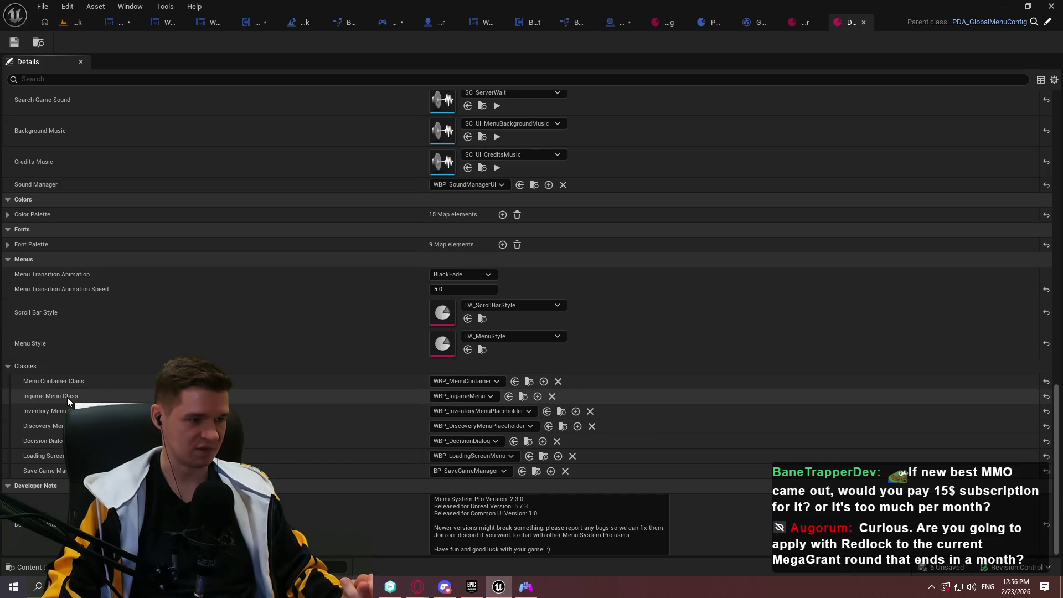
click(523, 396)
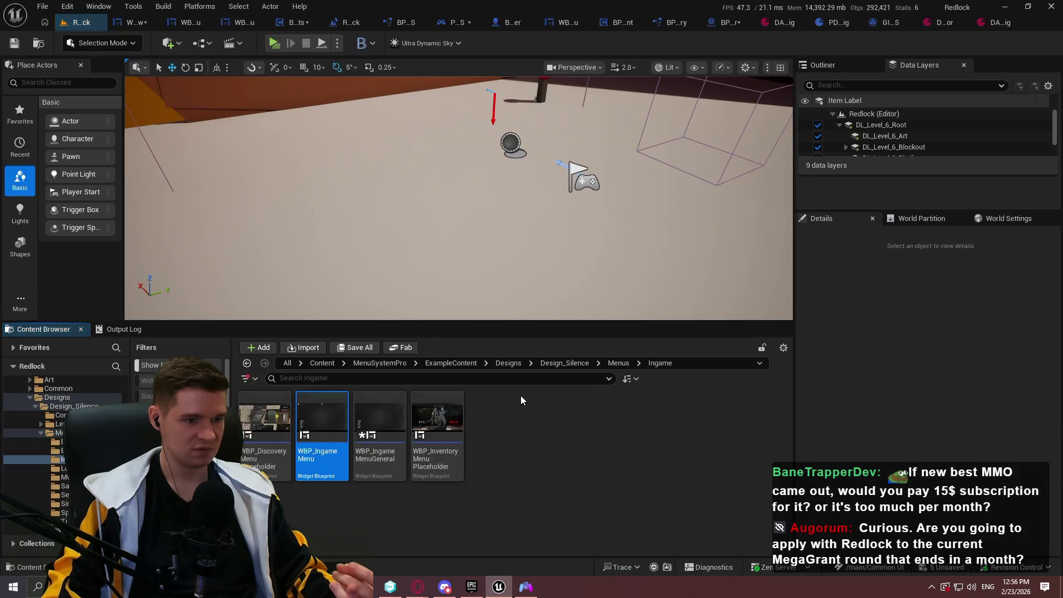
Open WBP_IngameMenu and view its Designer layout and Graph
double_click(307, 456)
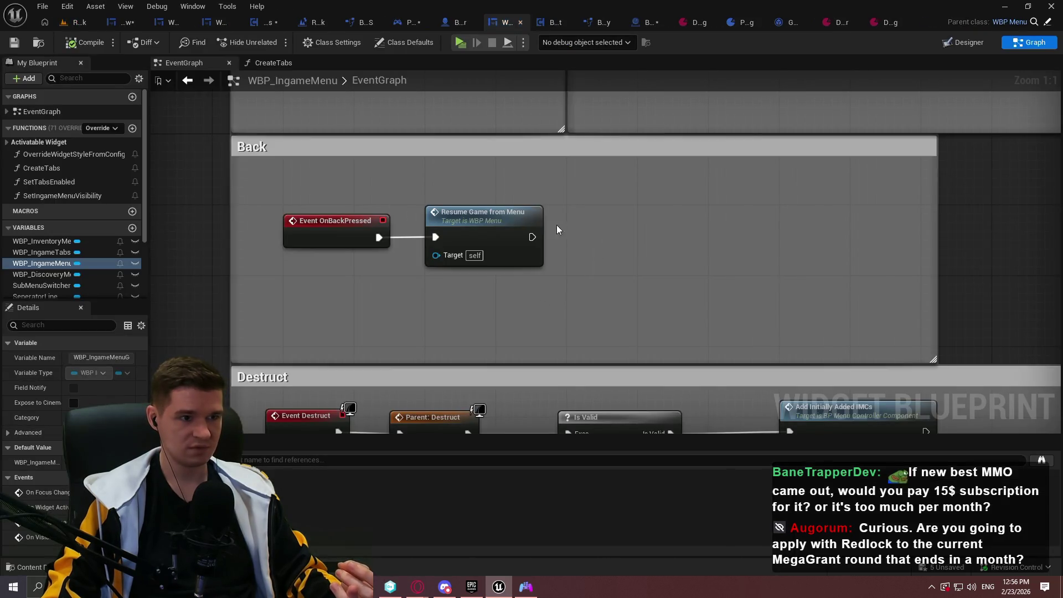
click(975, 43)
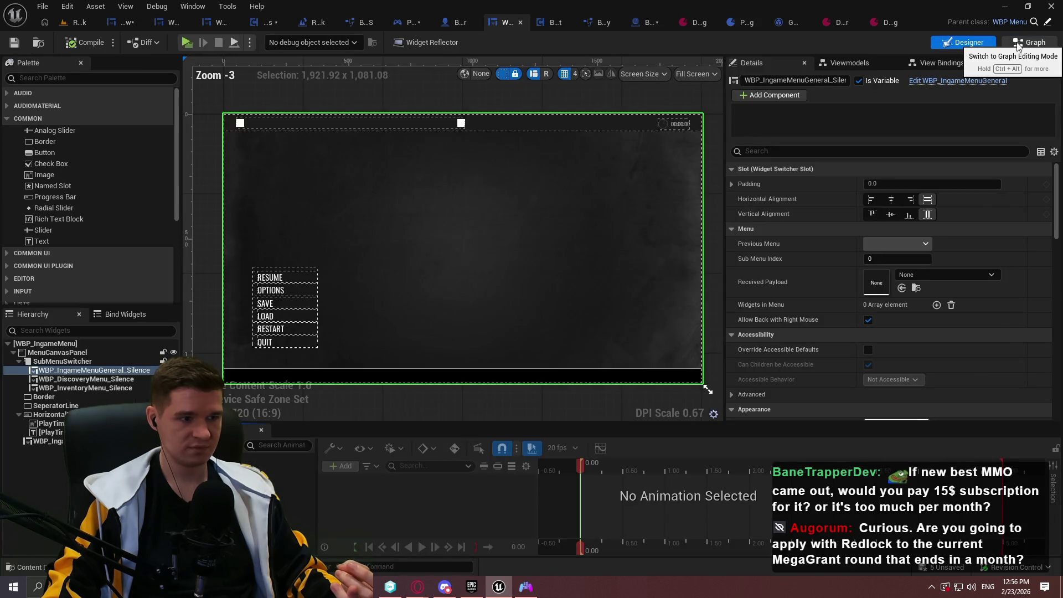
click(1018, 43)
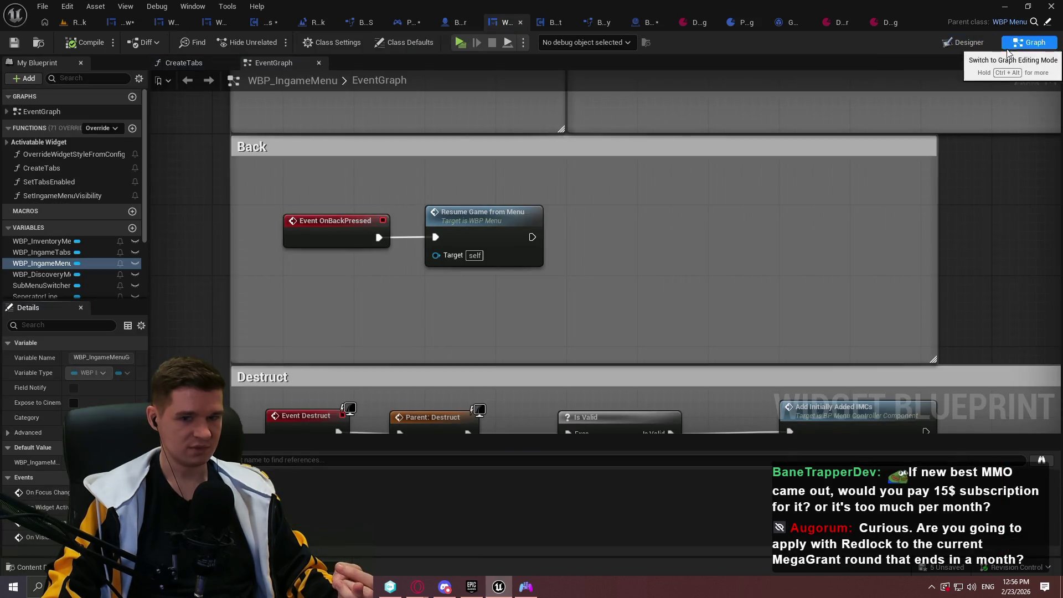
Go back through the Redlock level to the PDA_GlobalMenuConfig asset editor
click(66, 22)
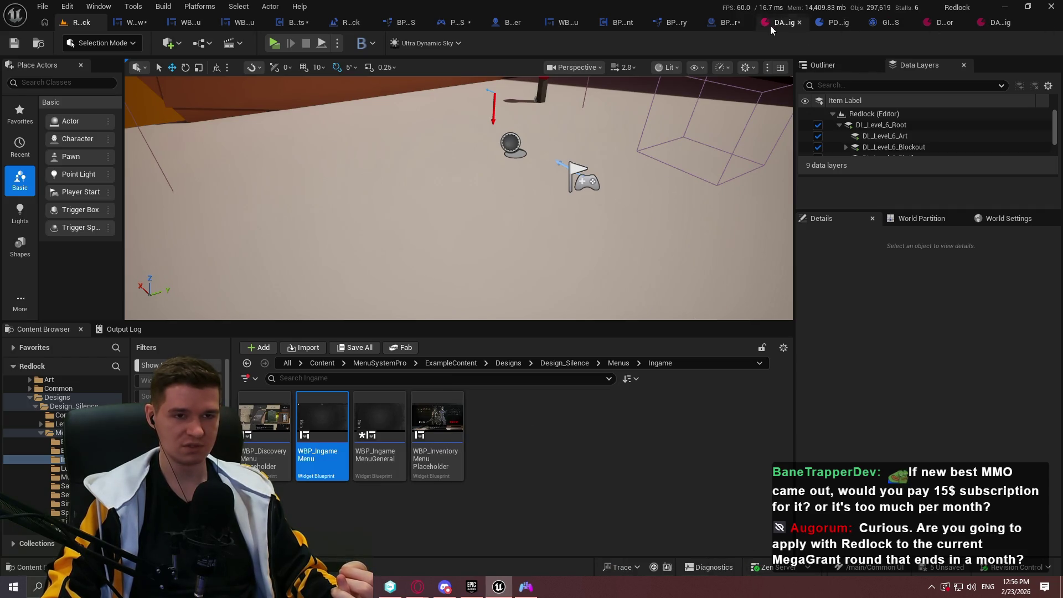
click(721, 26)
click(925, 27)
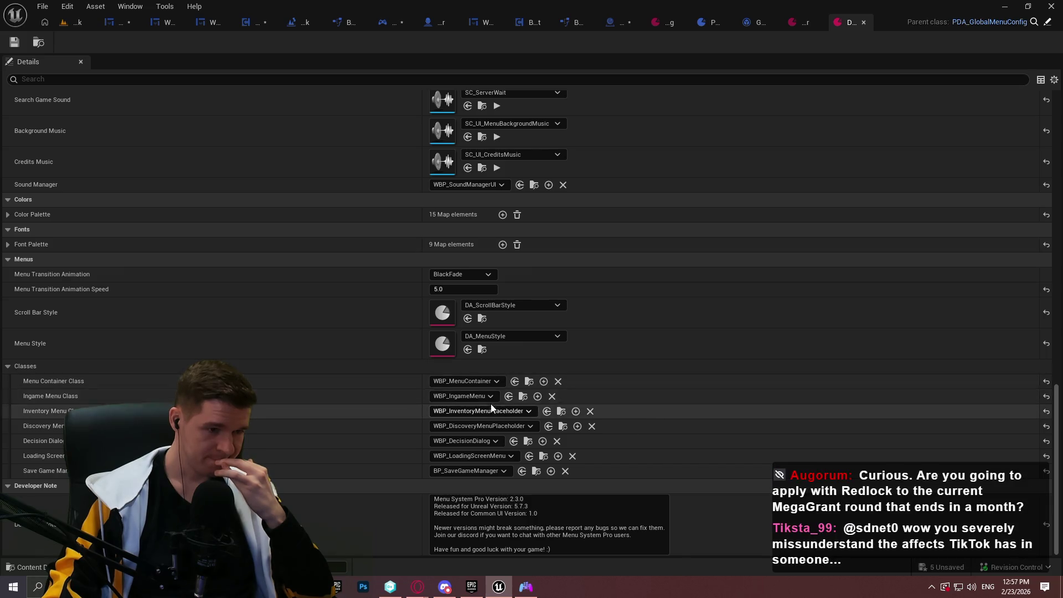
Set Ingame Menu Class to WBP_EscapeMenuNew and save, then start a MegaGrant application
click(461, 401)
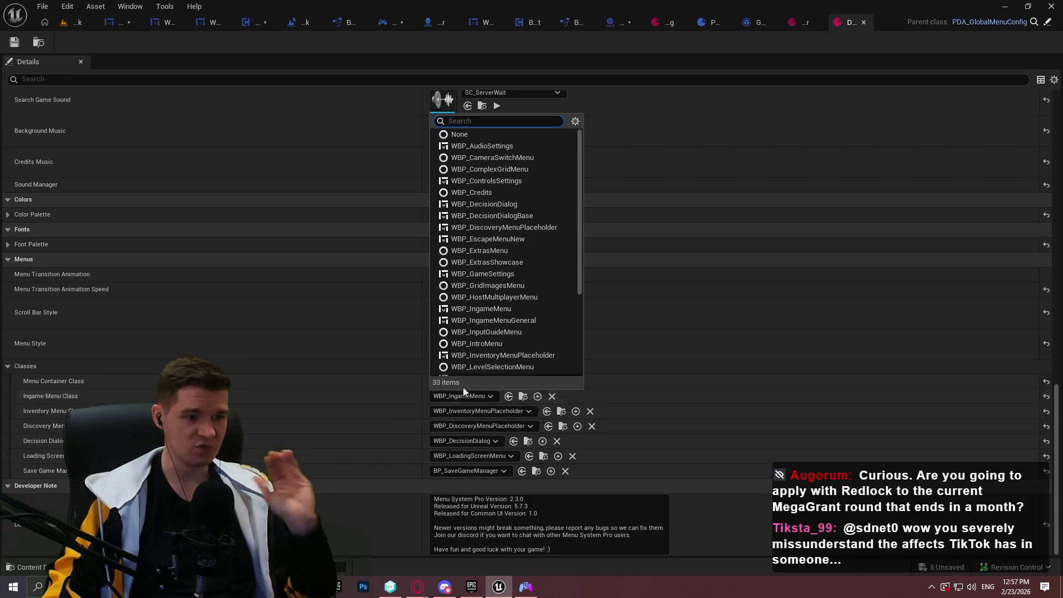
scroll(523, 238, down, 3)
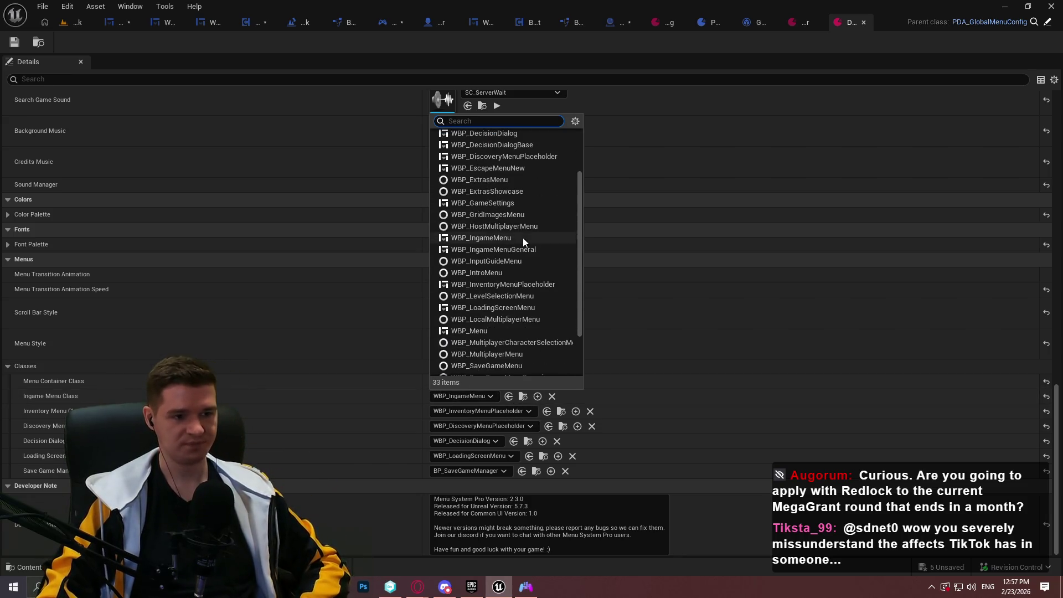
click(516, 169)
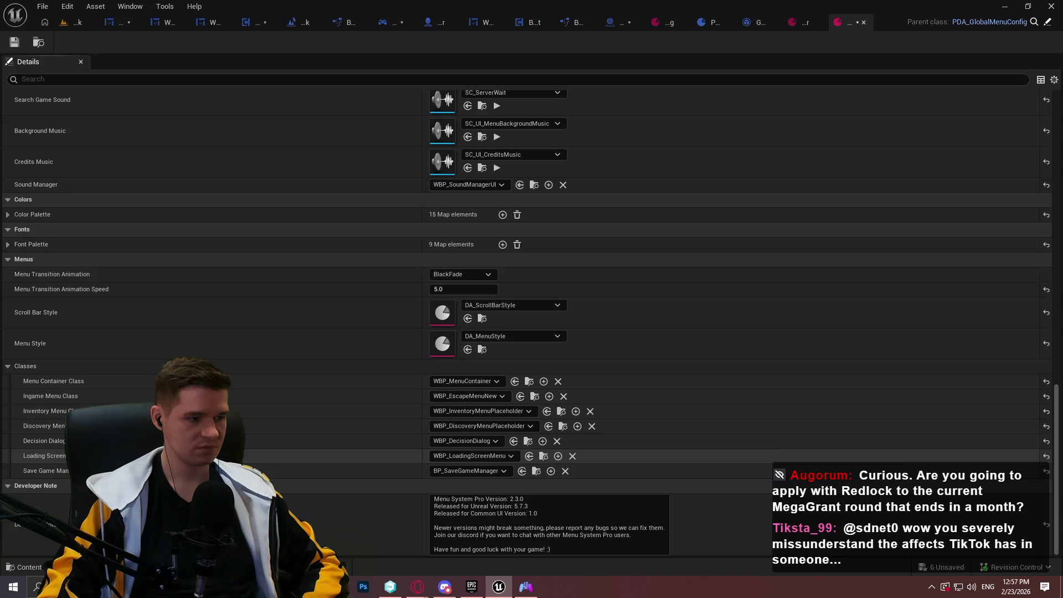
click(14, 44)
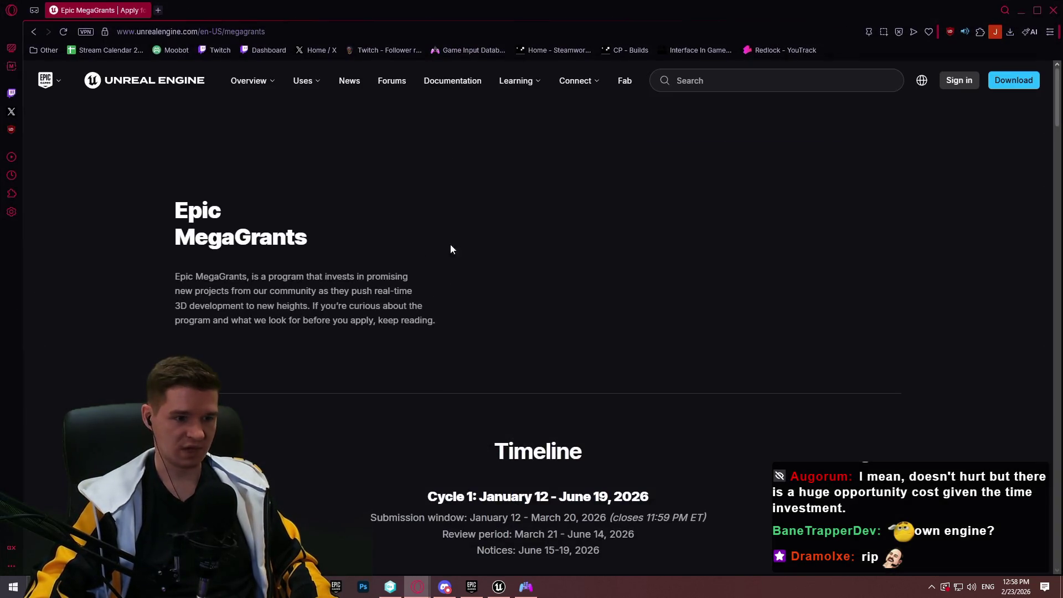
scroll(675, 348, down, 6)
click(547, 281)
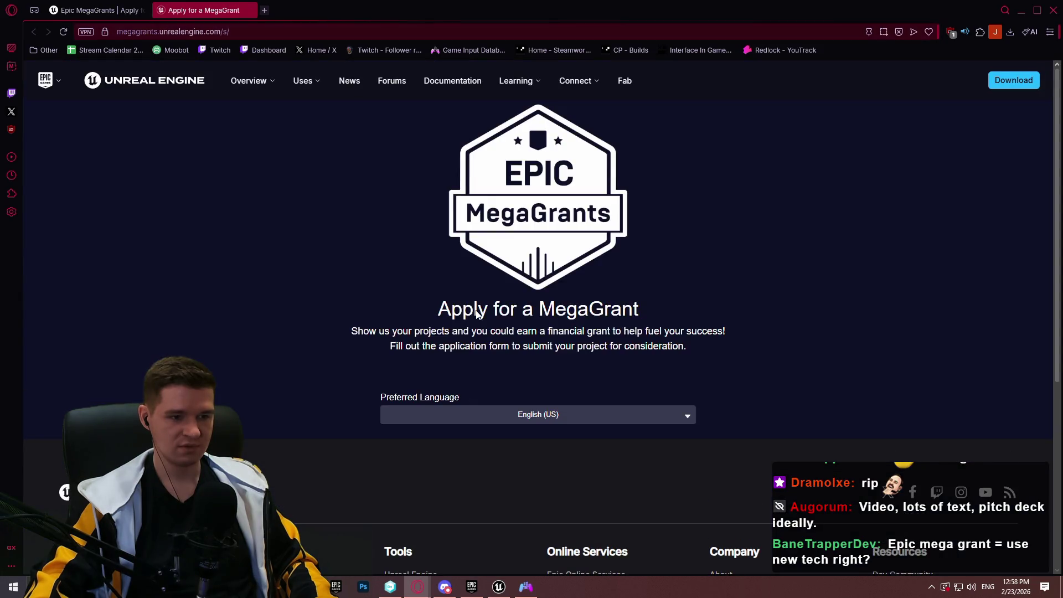
scroll(686, 322, down, 3)
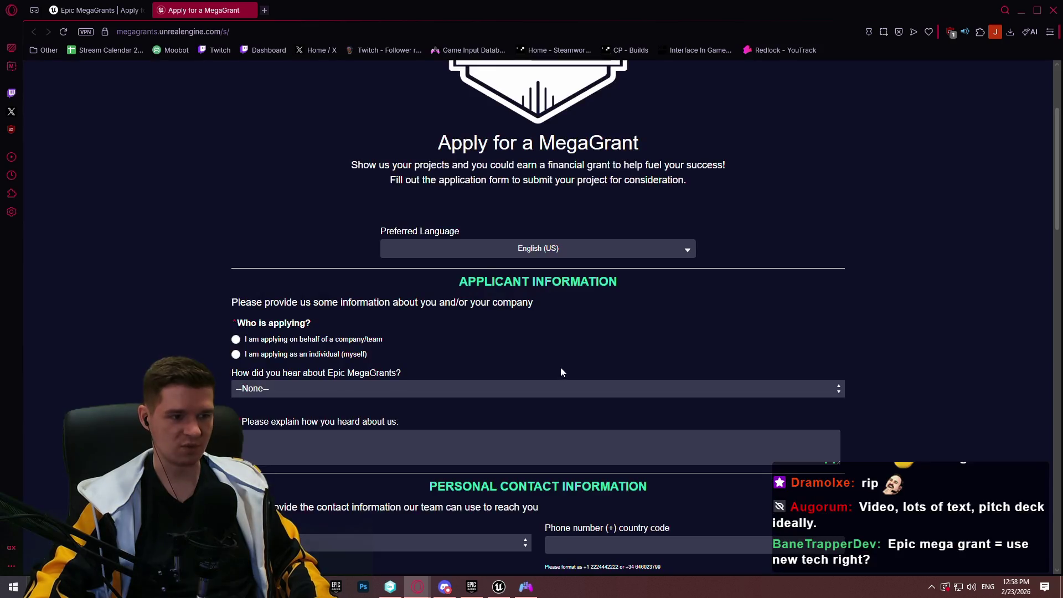
scroll(807, 313, down, 3)
drag(1058, 184, 1044, 245)
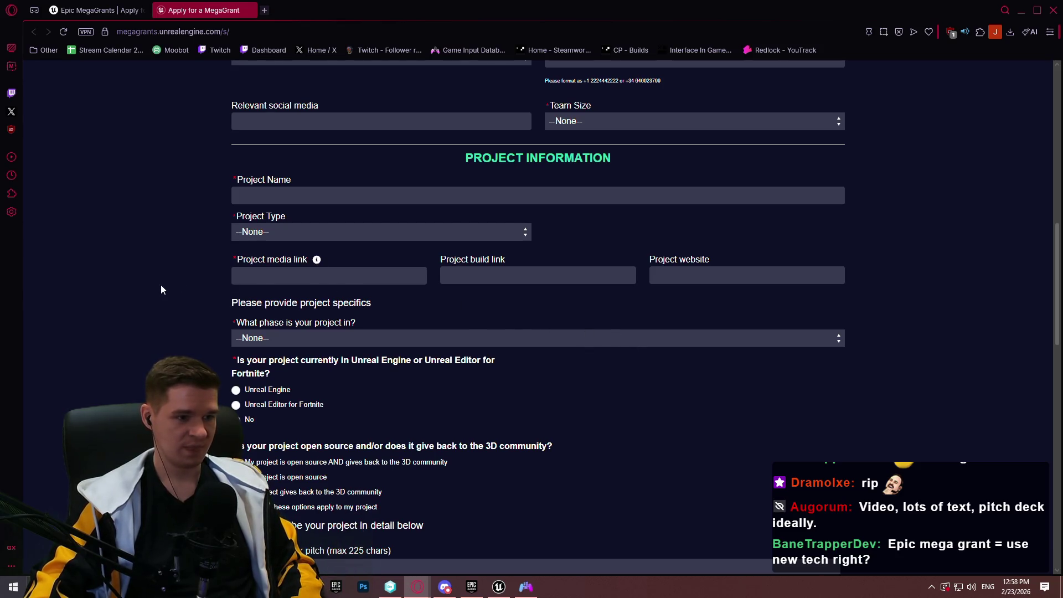
scroll(174, 294, down, 2)
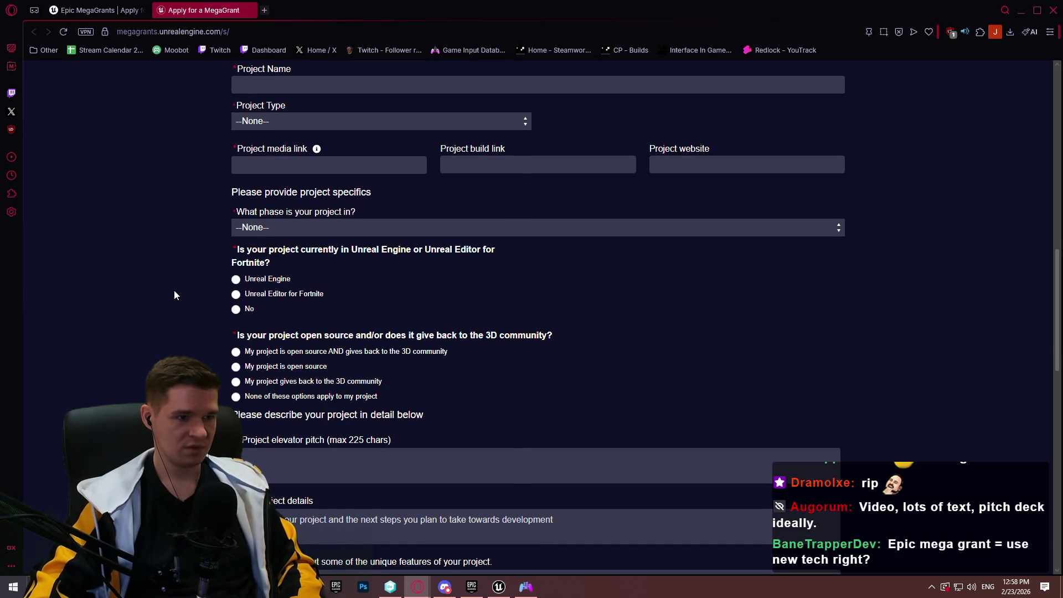
click(316, 235)
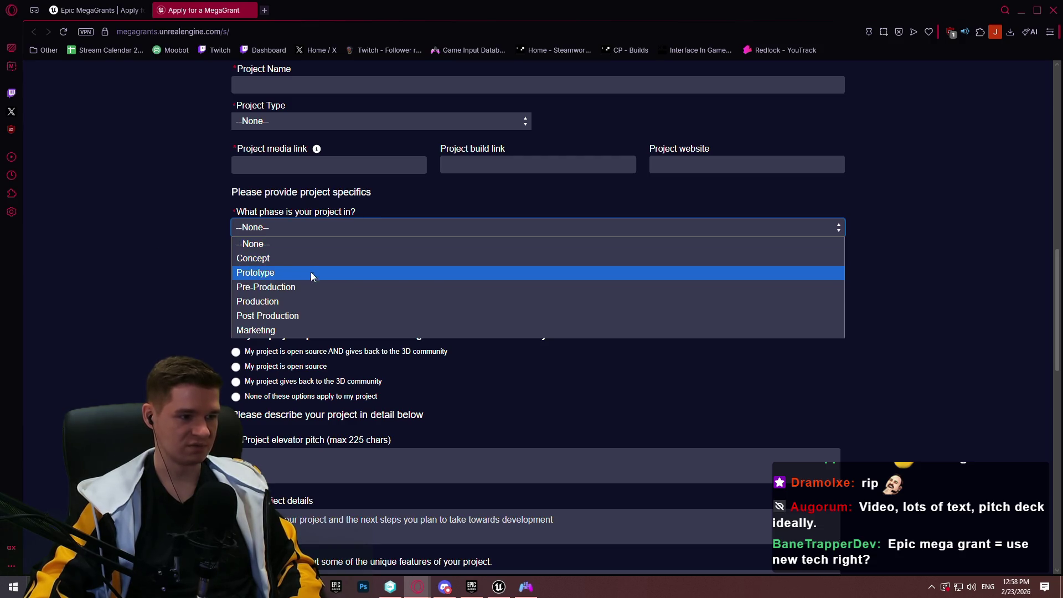
click(135, 292)
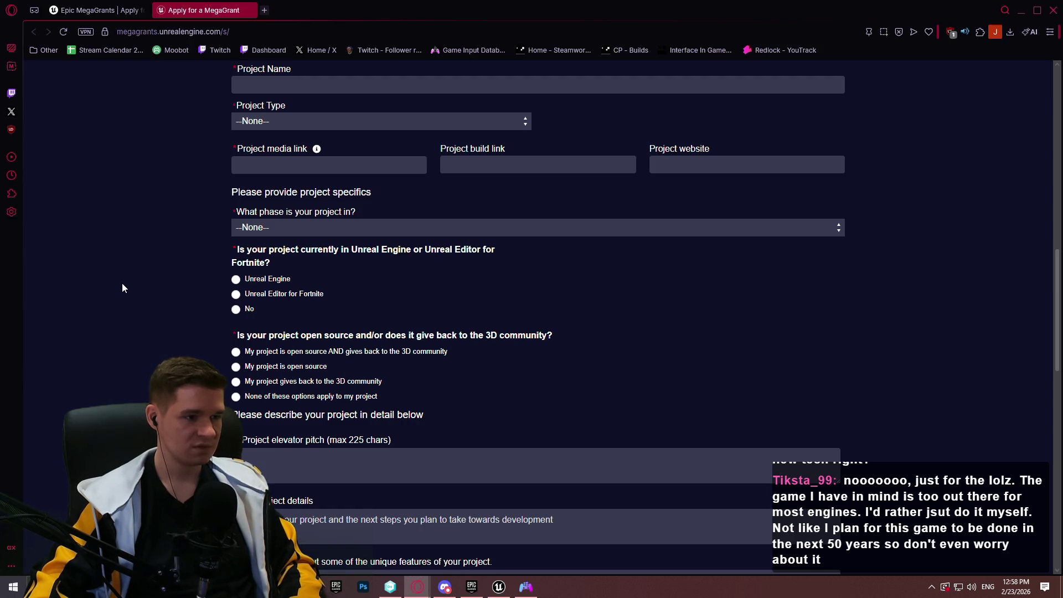
scroll(121, 288, down, 2)
scroll(116, 281, down, 2)
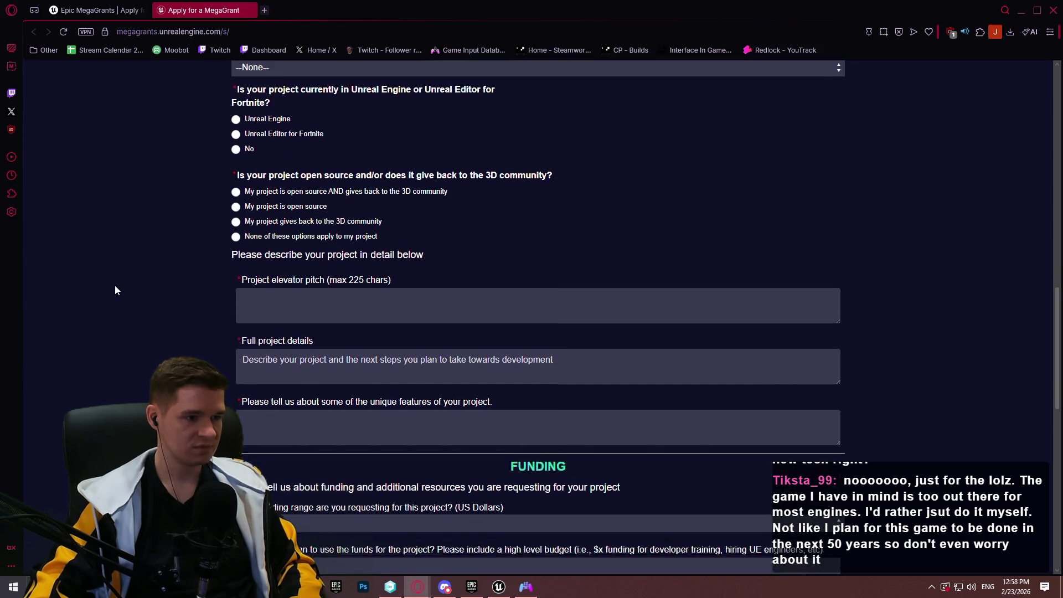
scroll(114, 286, down, 3)
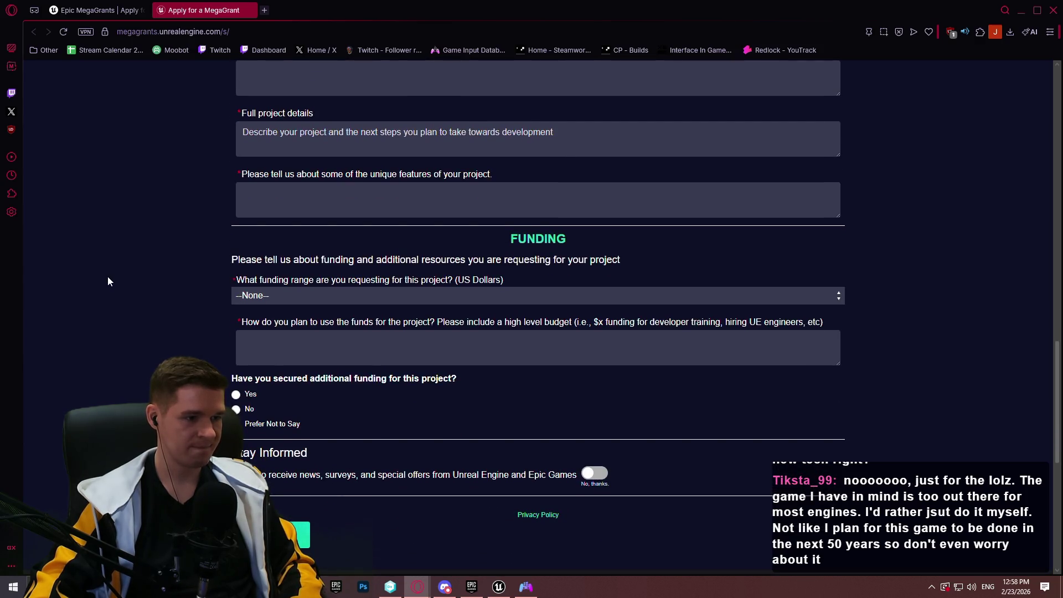
scroll(131, 254, up, 4)
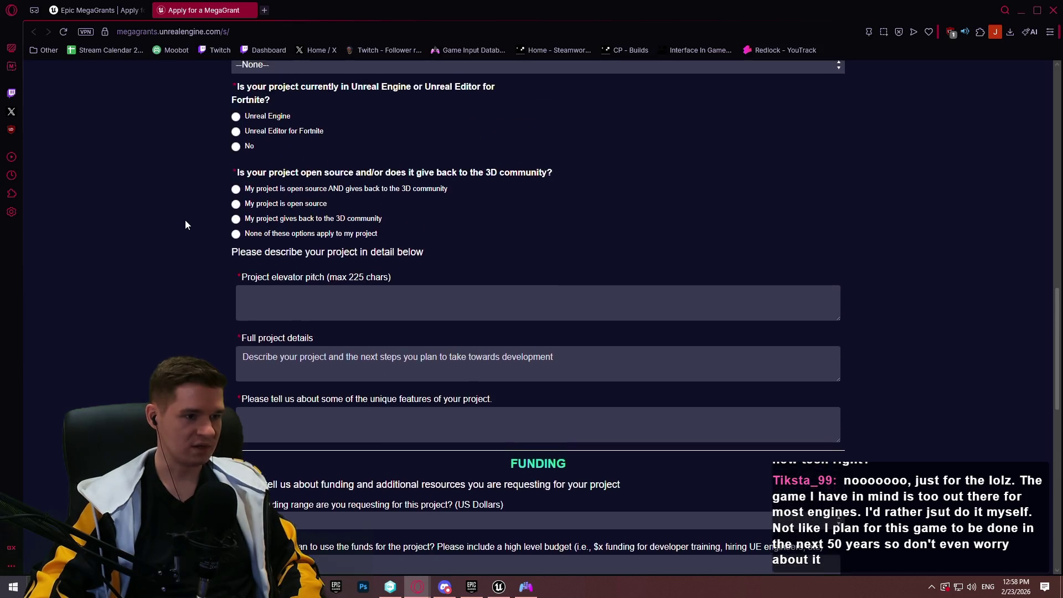
scroll(183, 222, up, 9)
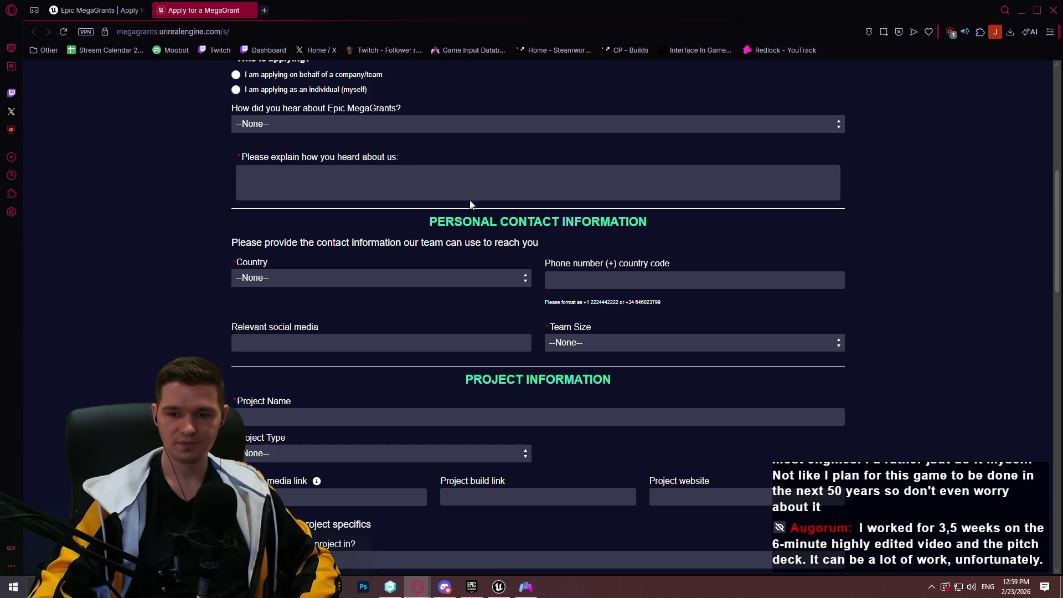
Scroll through the MegaGrant application form, minimize the browser, and launch PowerPoint
scroll(793, 177, up, 8)
scroll(793, 202, down, 5)
scroll(787, 166, down, 6)
scroll(782, 141, up, 1)
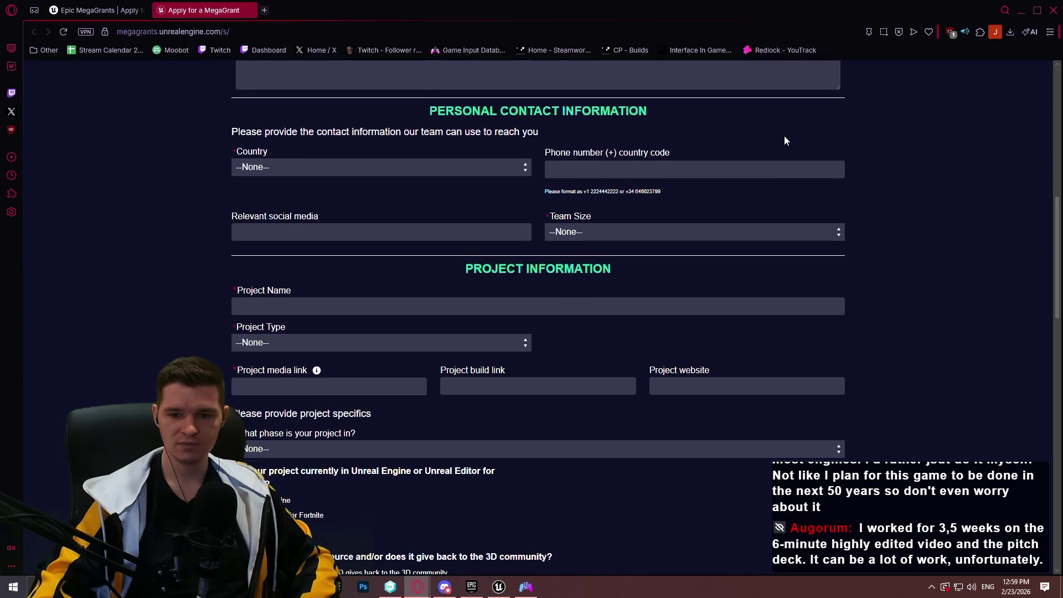
scroll(786, 140, up, 3)
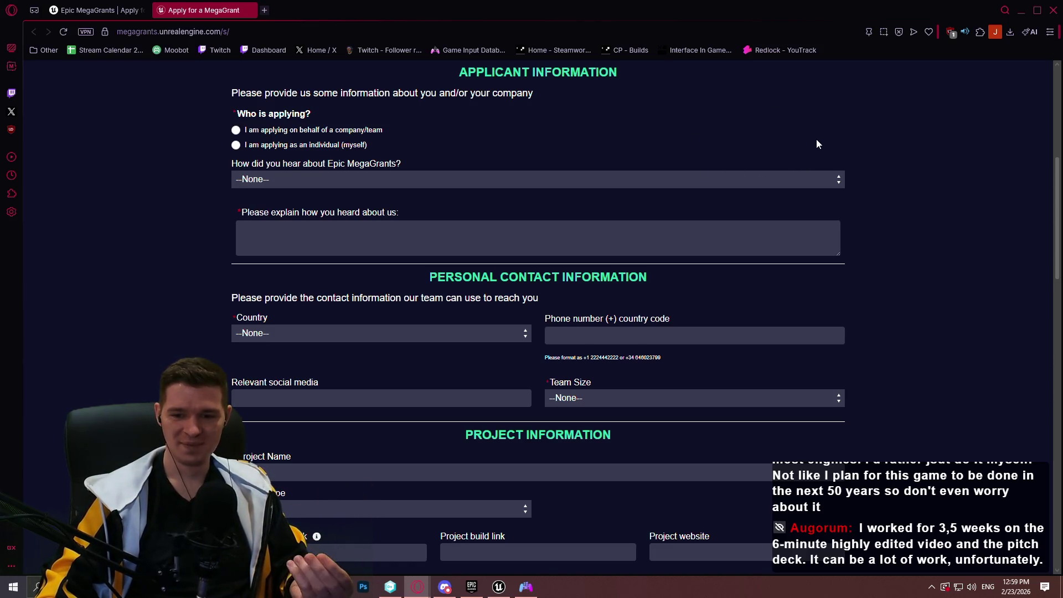
scroll(816, 139, down, 5)
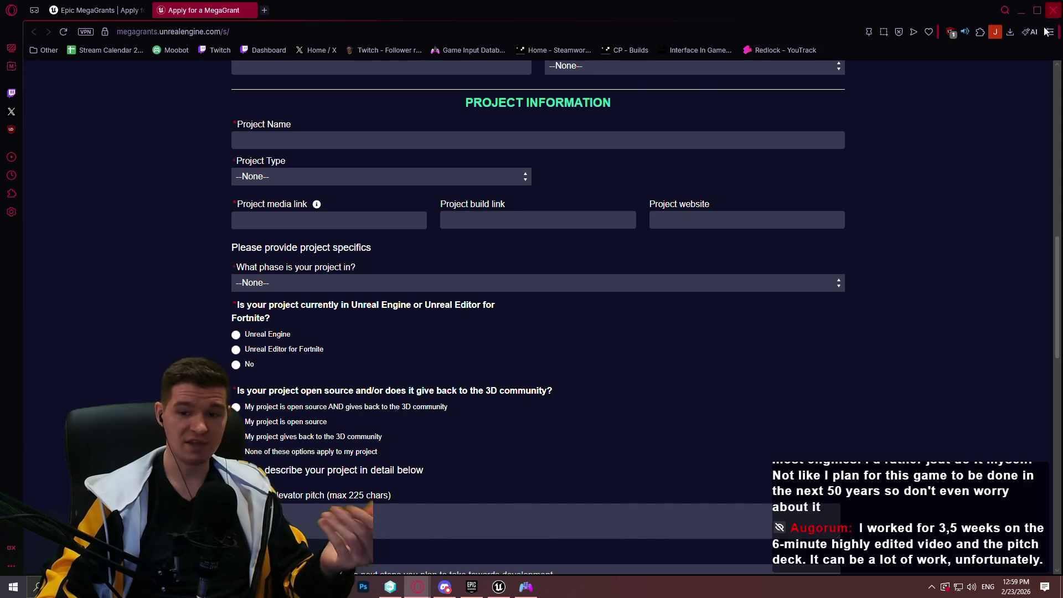
click(1053, 10)
click(37, 587)
click(132, 328)
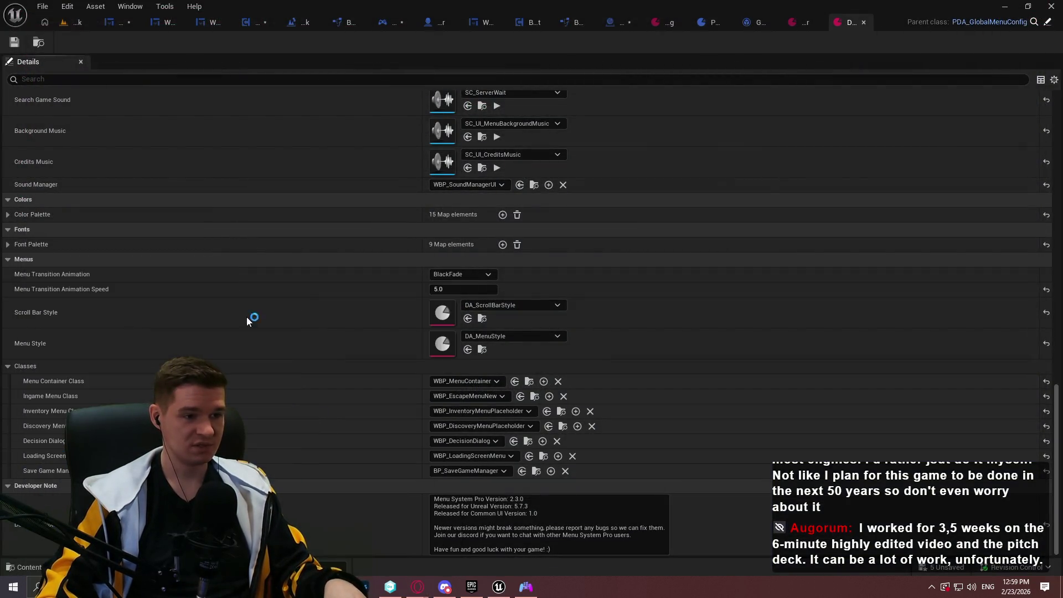
Open CauldronChronicles - Pitch Deck.pptx from Recent, scroll through its 13 slides, then close PowerPoint
click(333, 258)
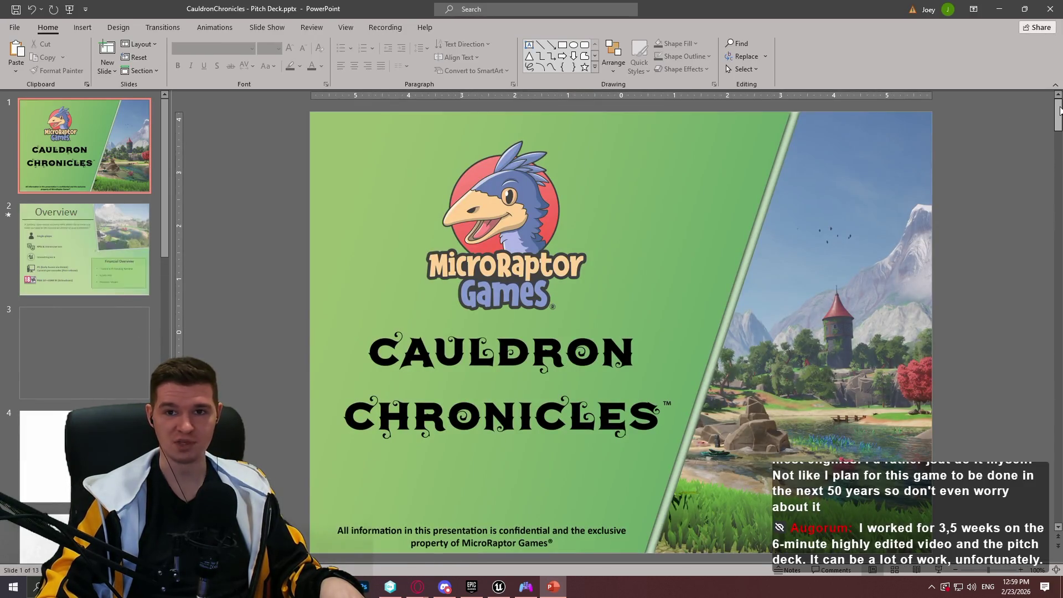
drag(1060, 111, 1058, 196)
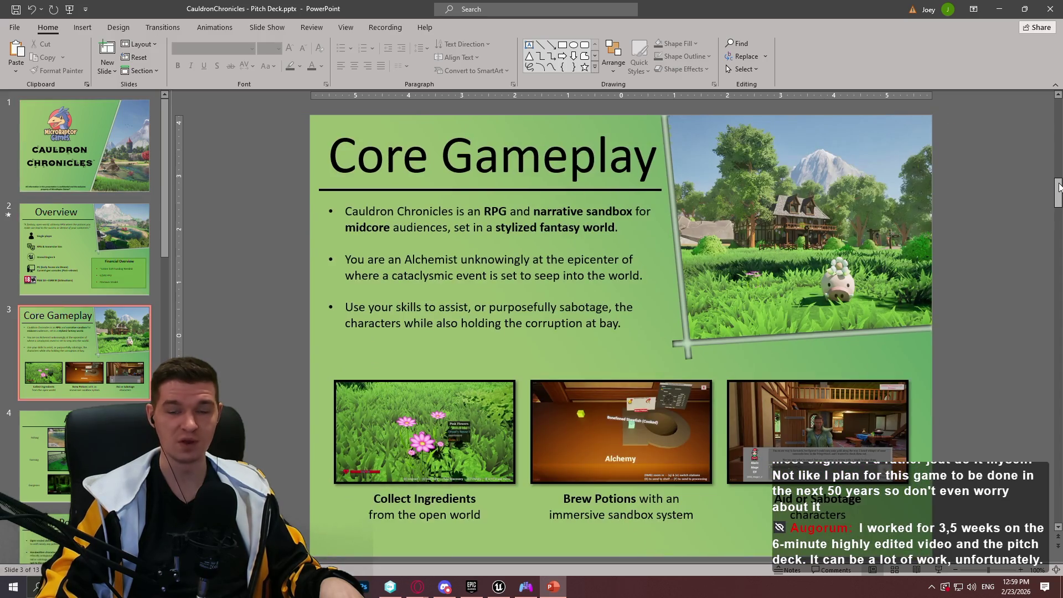
scroll(1014, 214, down, 2)
scroll(1017, 220, down, 6)
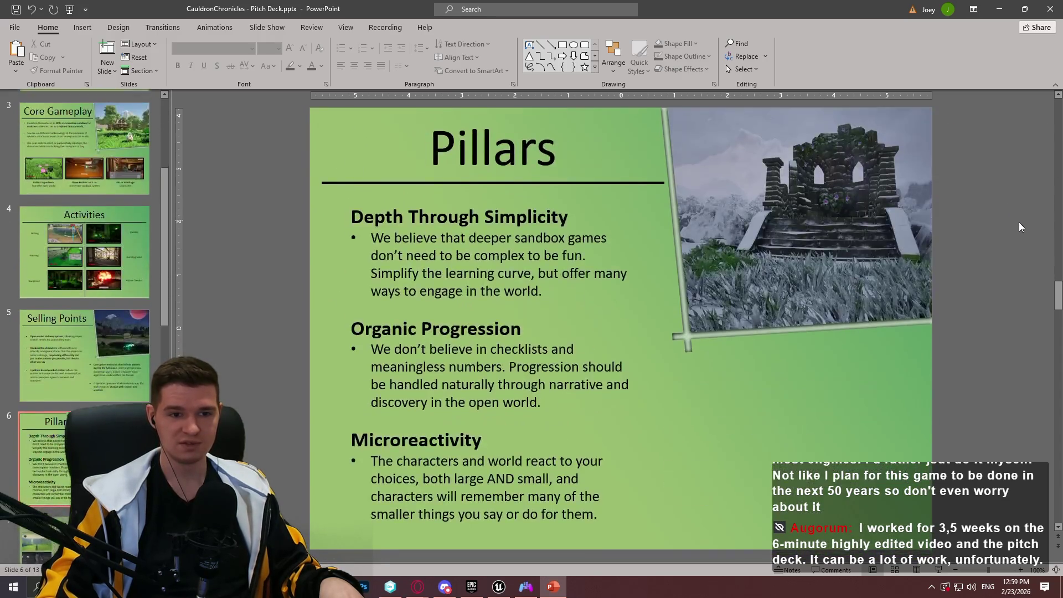
scroll(1018, 228, down, 2)
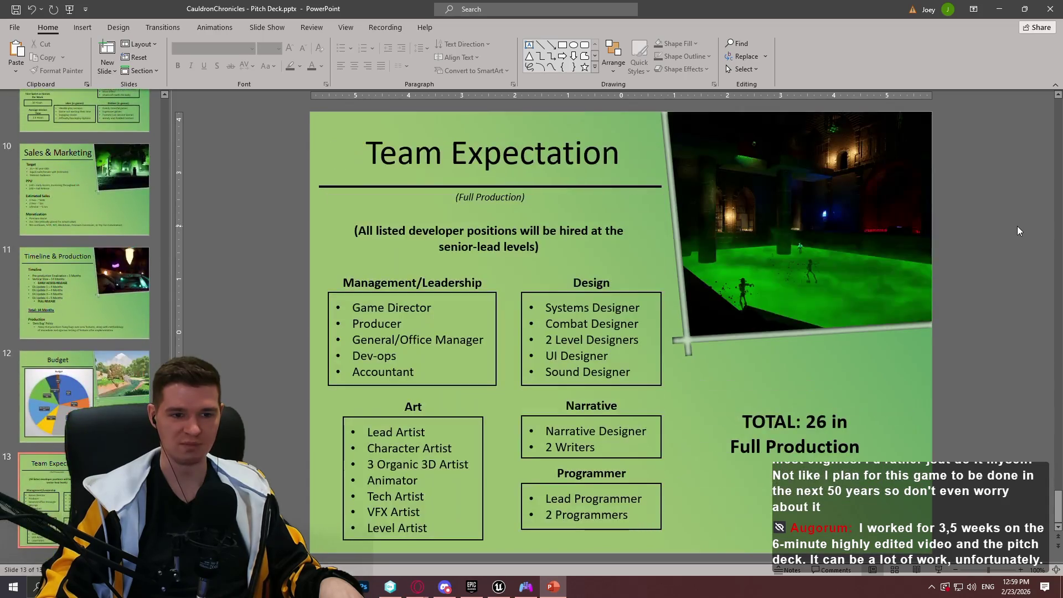
scroll(982, 255, up, 1)
scroll(685, 274, down, 1)
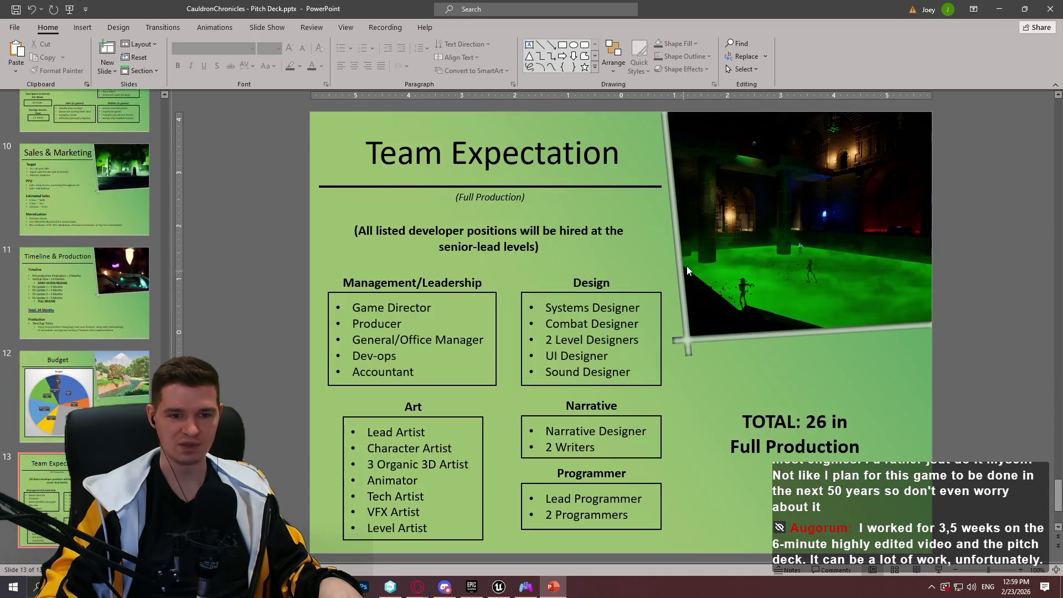
scroll(678, 264, up, 6)
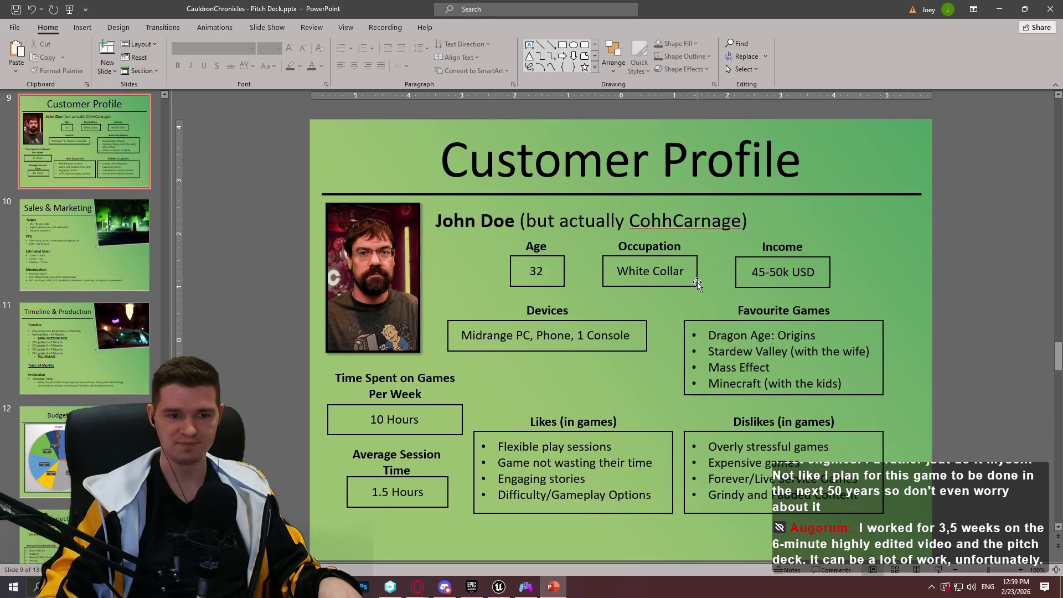
scroll(704, 290, up, 2)
click(1052, 10)
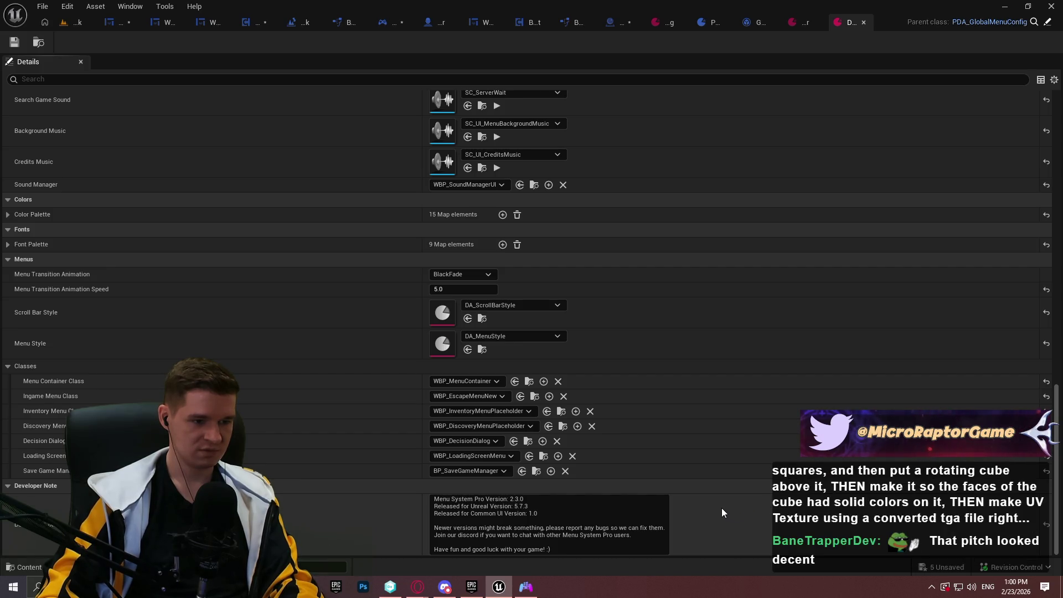
Scroll the config's Details up to the sound properties and bring up Windows search
scroll(720, 507, up, 8)
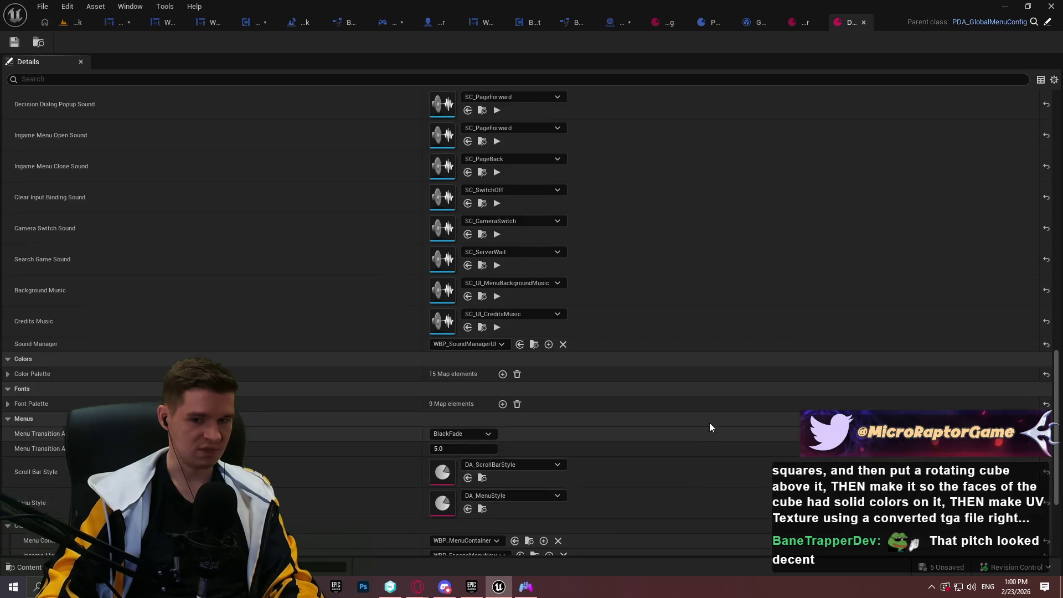
scroll(709, 327, up, 6)
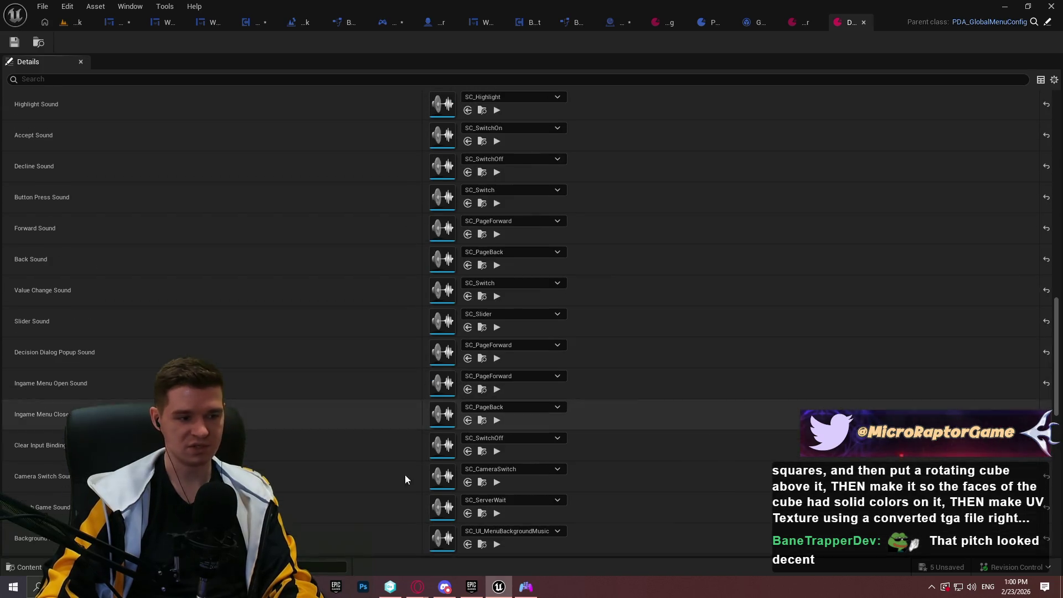
click(38, 586)
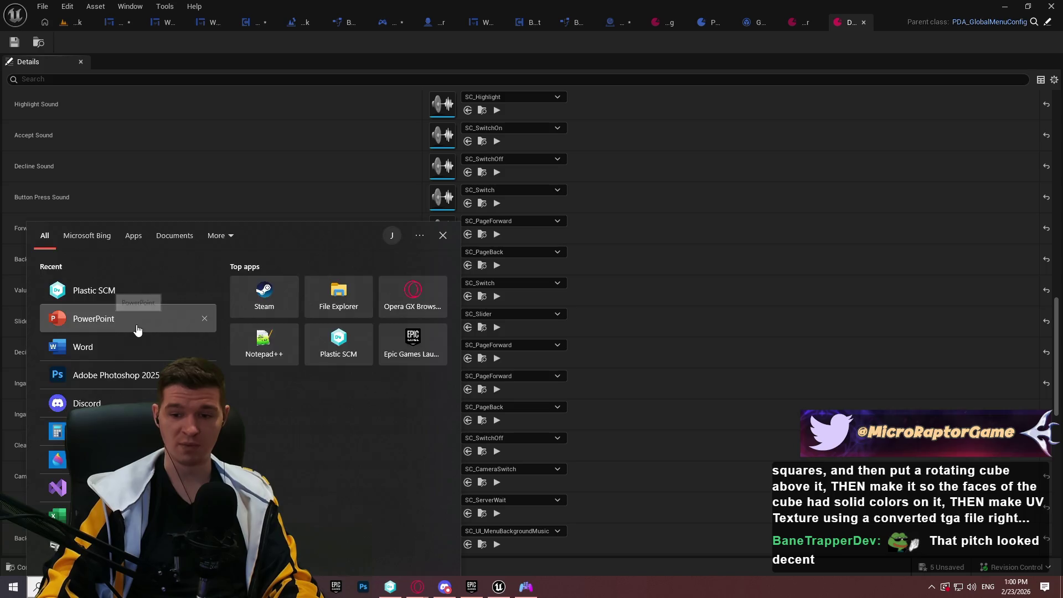
Relaunch PowerPoint and reopen the CauldronChronicles pitch deck from Recent
click(142, 326)
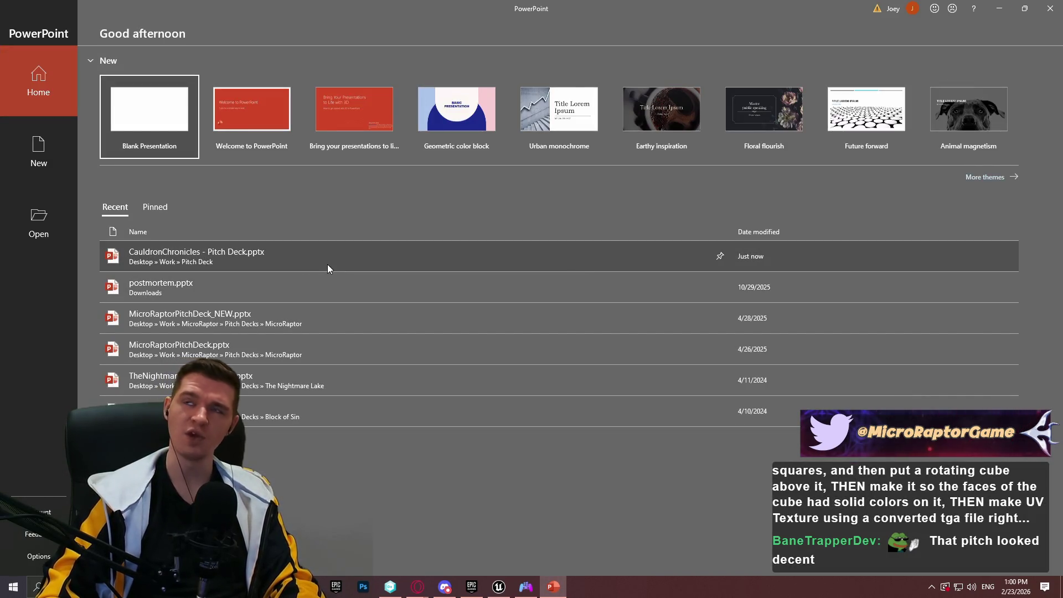
click(294, 259)
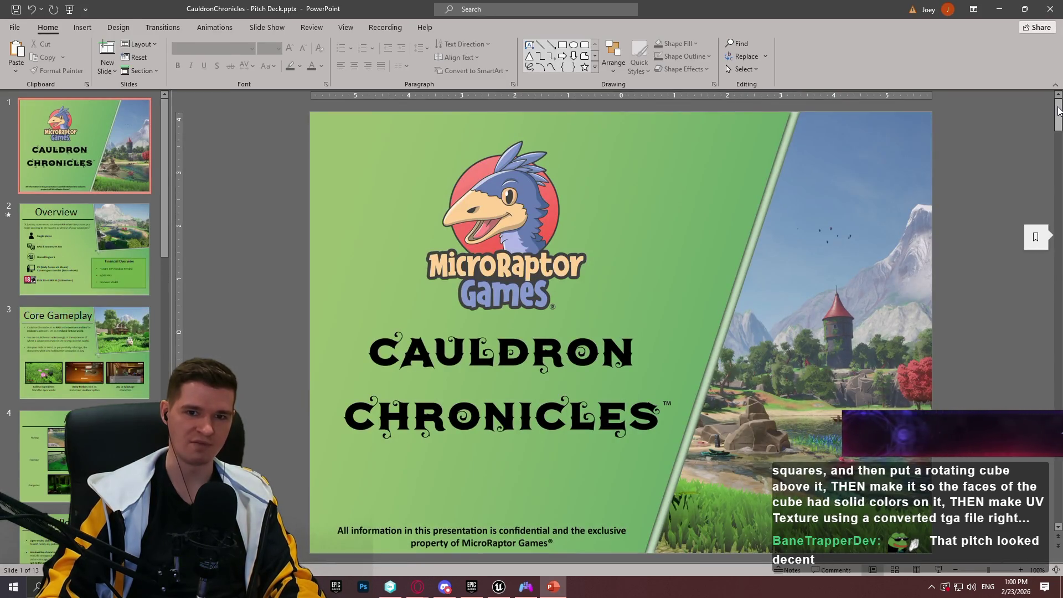
drag(1058, 114, 1059, 258)
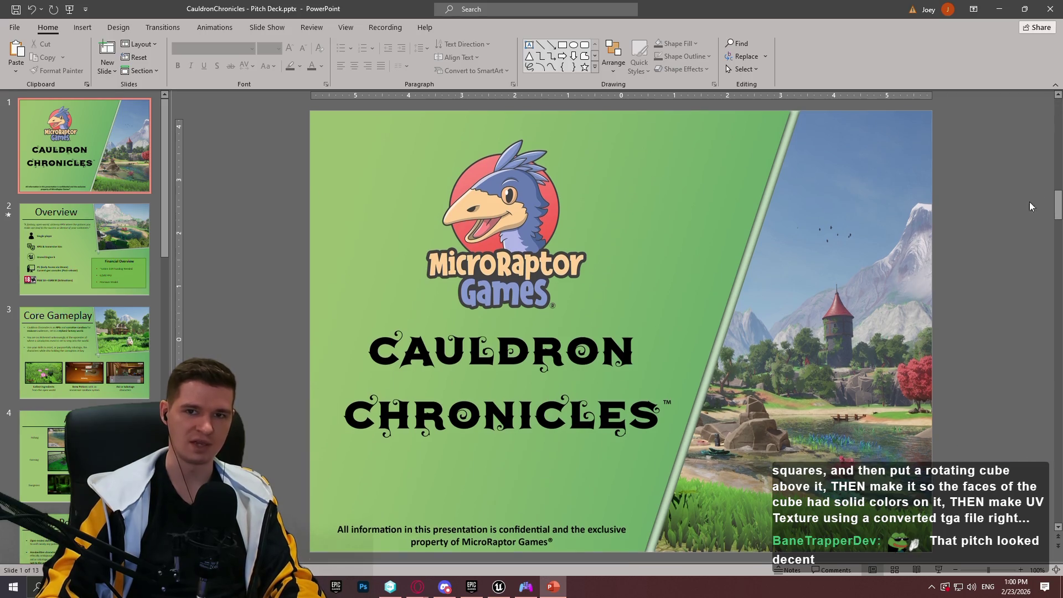
scroll(804, 200, up, 2)
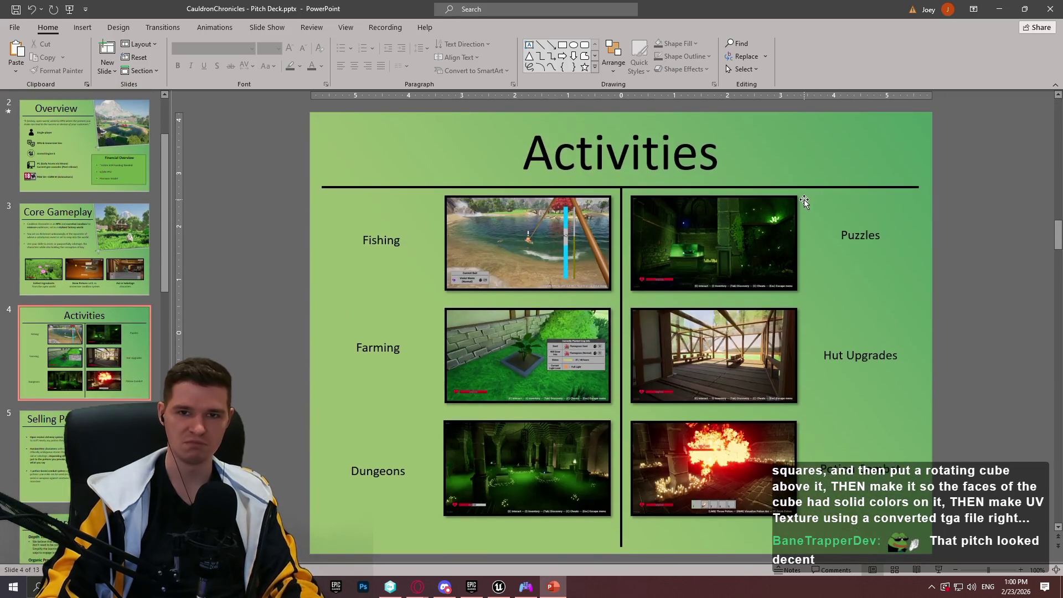
scroll(804, 199, down, 5)
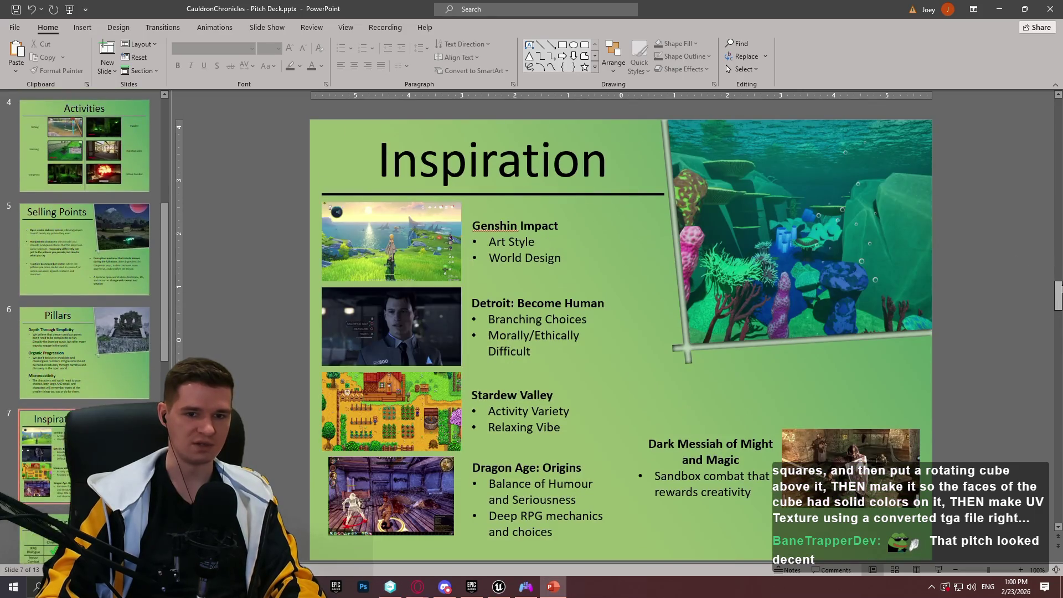
drag(1055, 299, 1055, 316)
Scroll up and down through the pitch deck's slides
scroll(1004, 274, down, 3)
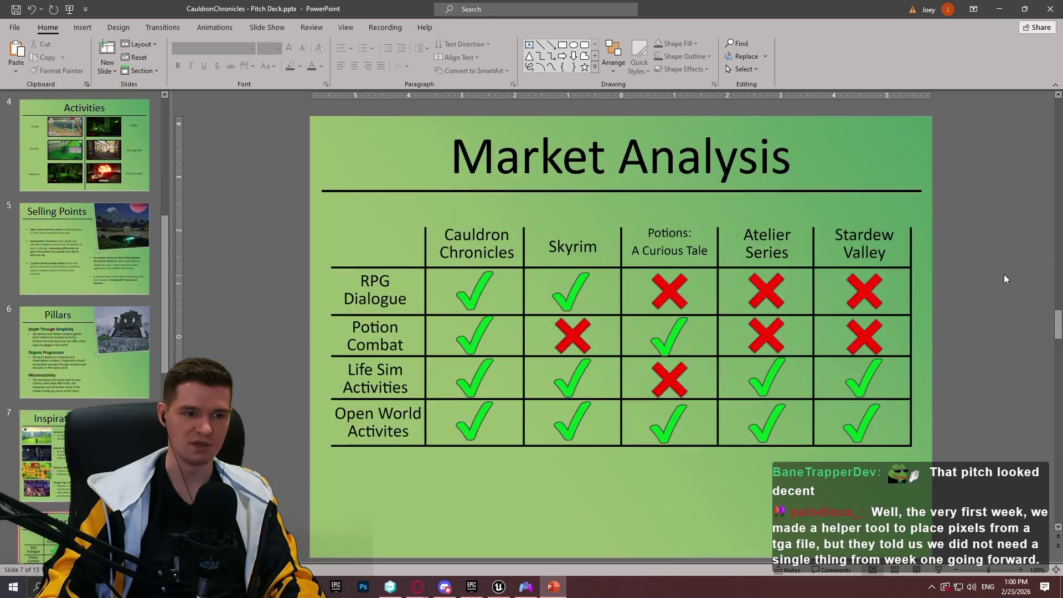
scroll(998, 263, down, 3)
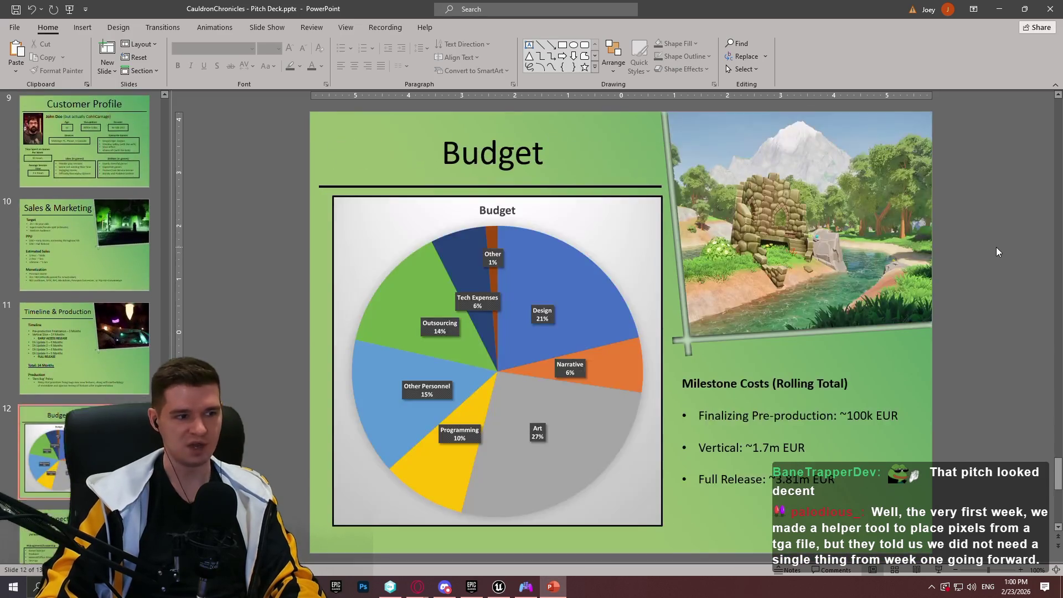
scroll(989, 253, up, 5)
scroll(989, 247, up, 8)
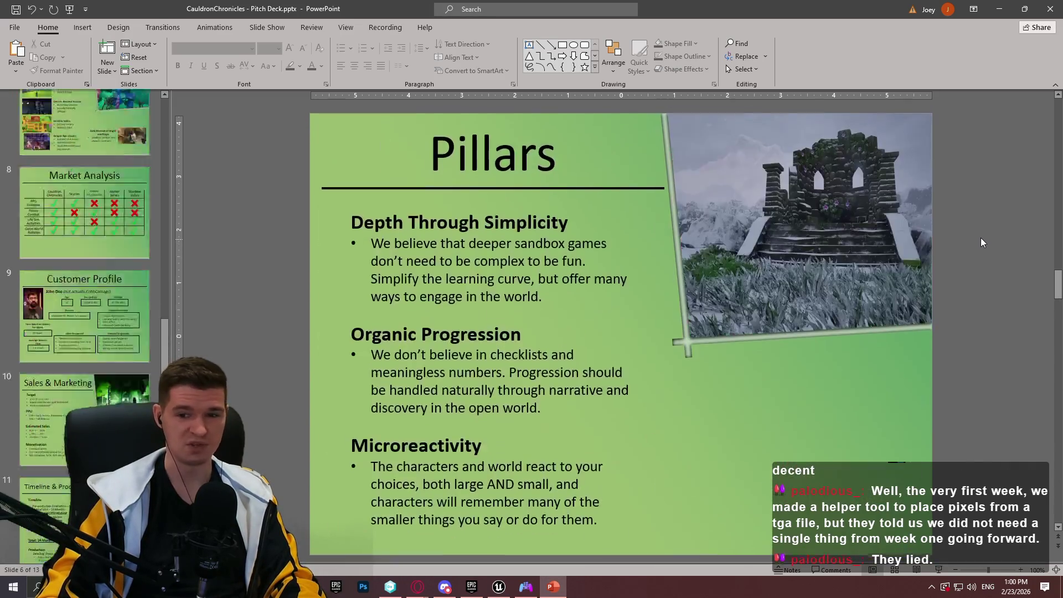
scroll(974, 227, down, 2)
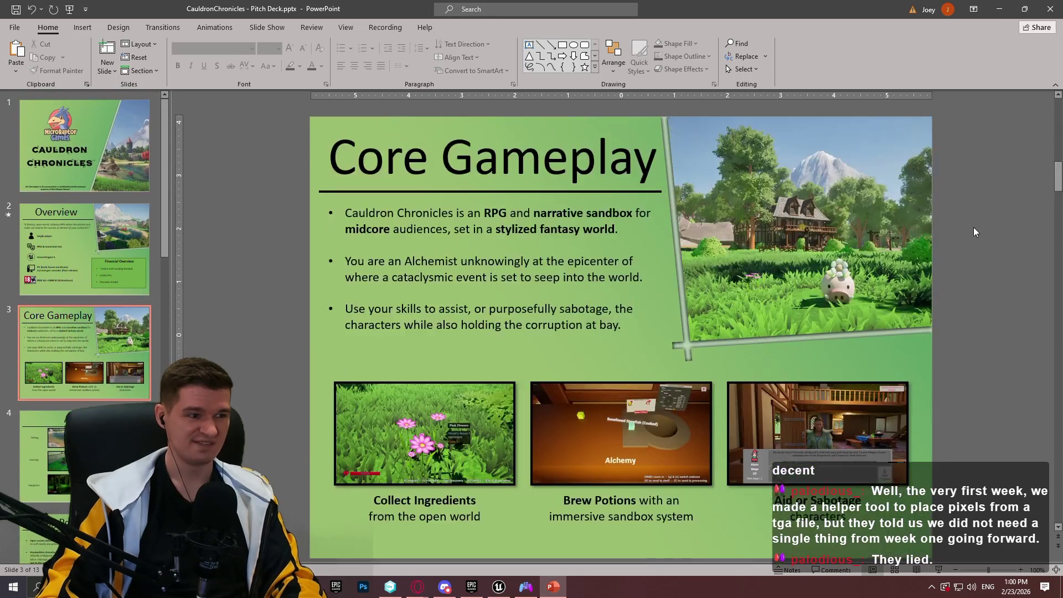
scroll(974, 227, down, 2)
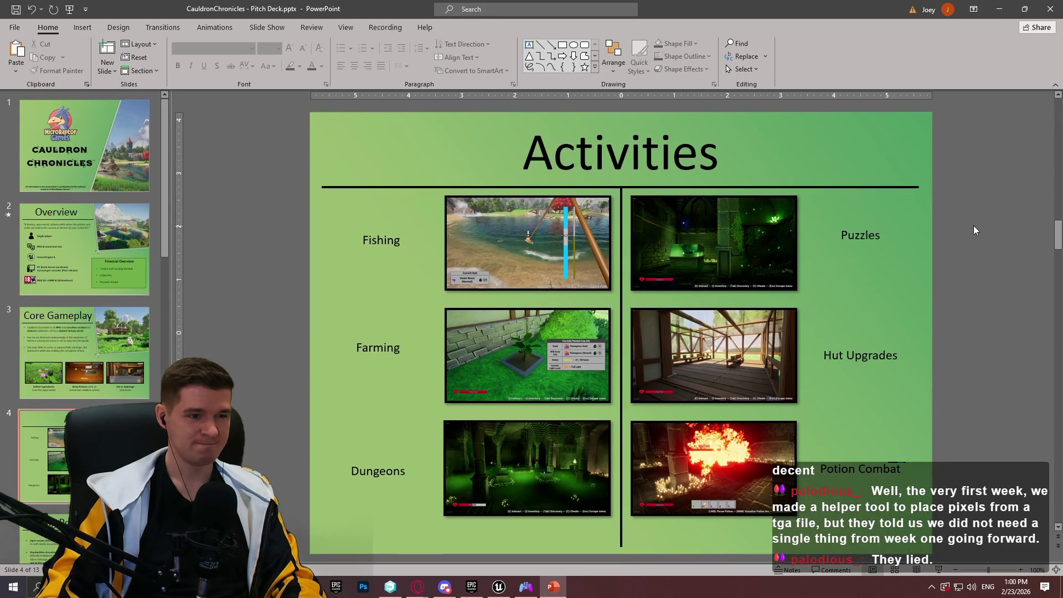
scroll(975, 220, up, 1)
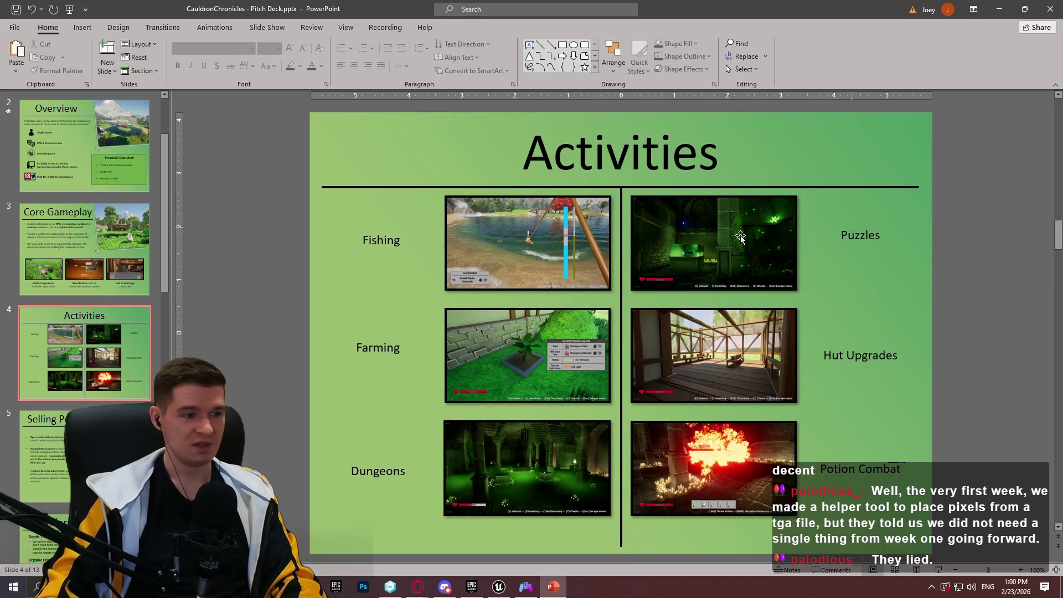
scroll(111, 172, up, 1)
scroll(111, 168, up, 1)
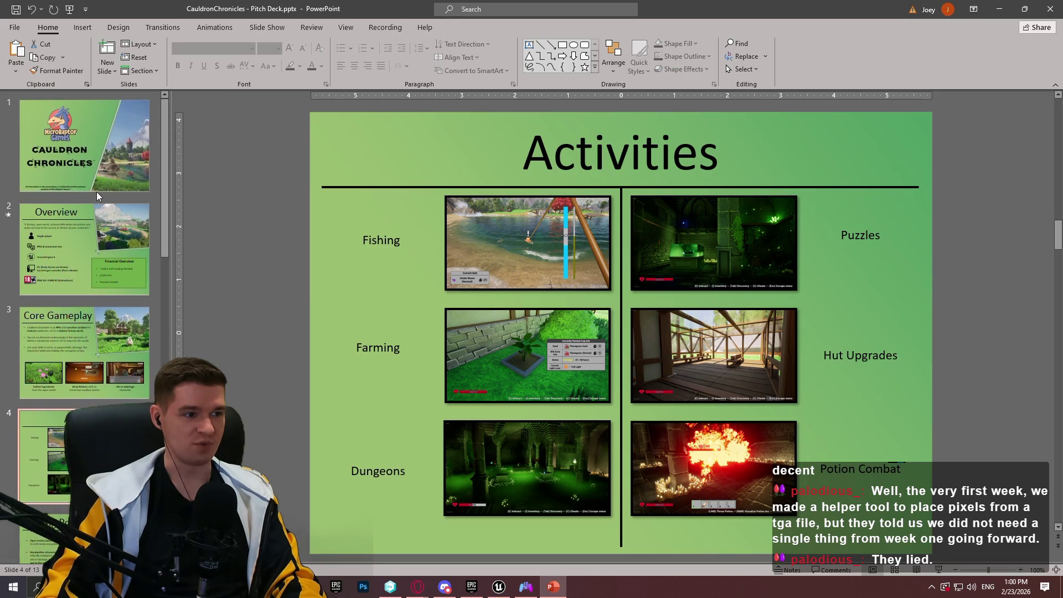
Move among the title, Core Gameplay, Selling Points, Pillars and Activities slides
click(101, 260)
key(Page_Down)
key(Page_Down)
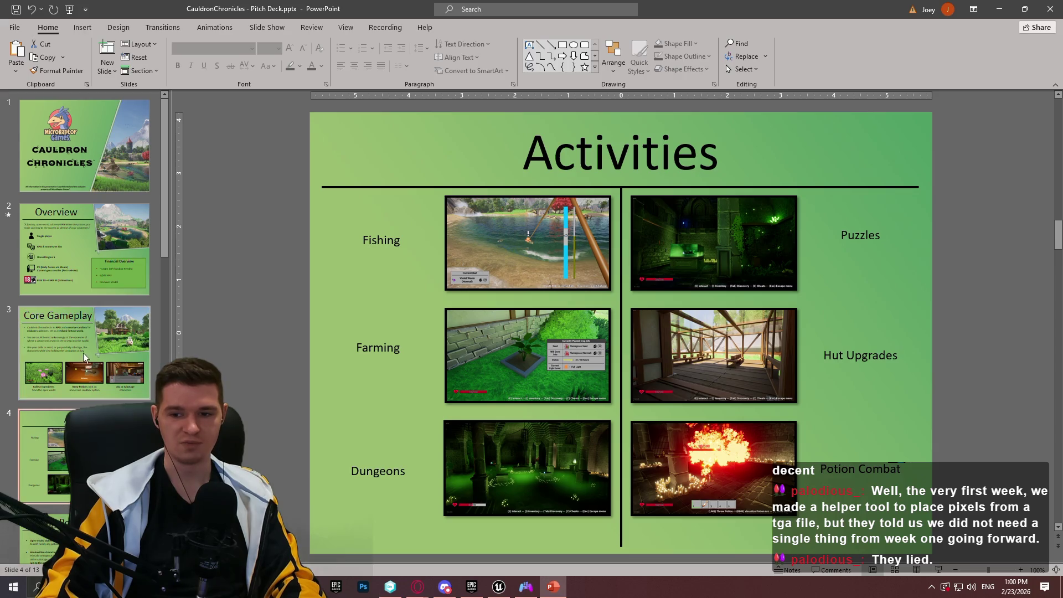
click(81, 339)
scroll(148, 377, down, 3)
click(125, 387)
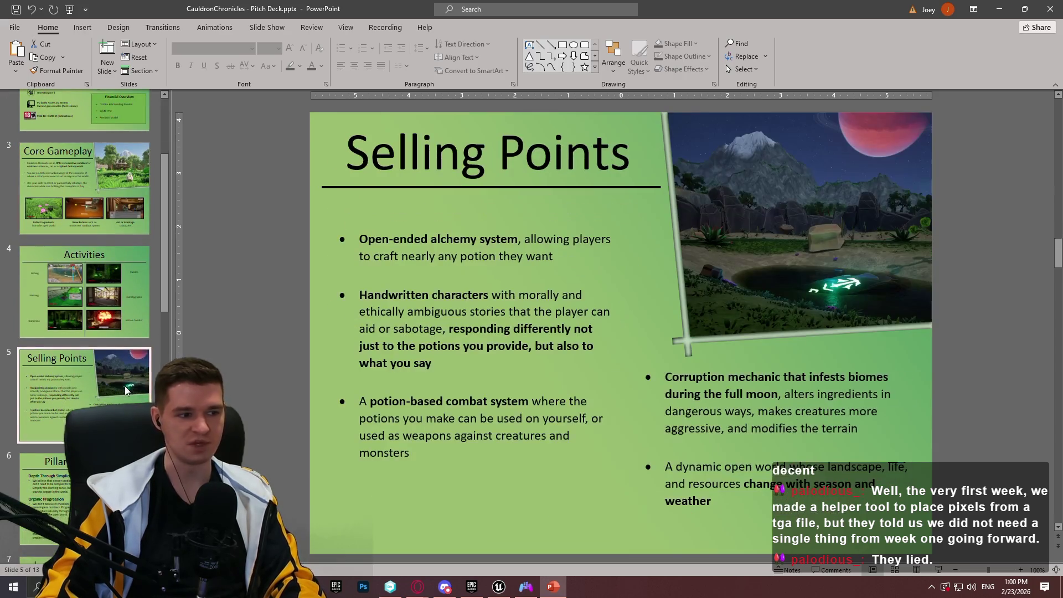
key(Down)
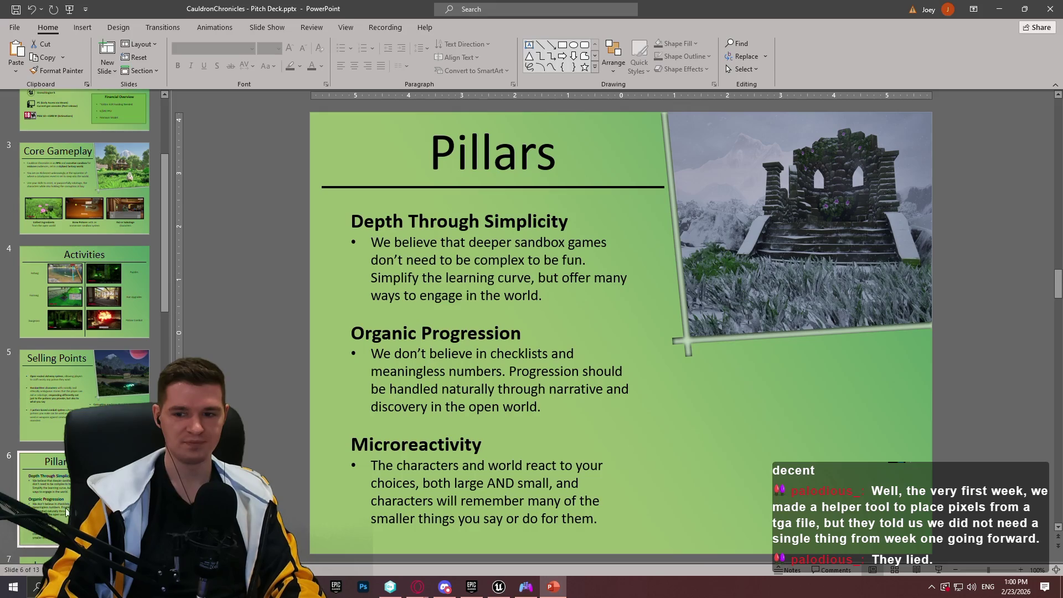
key(Up)
key(Up)
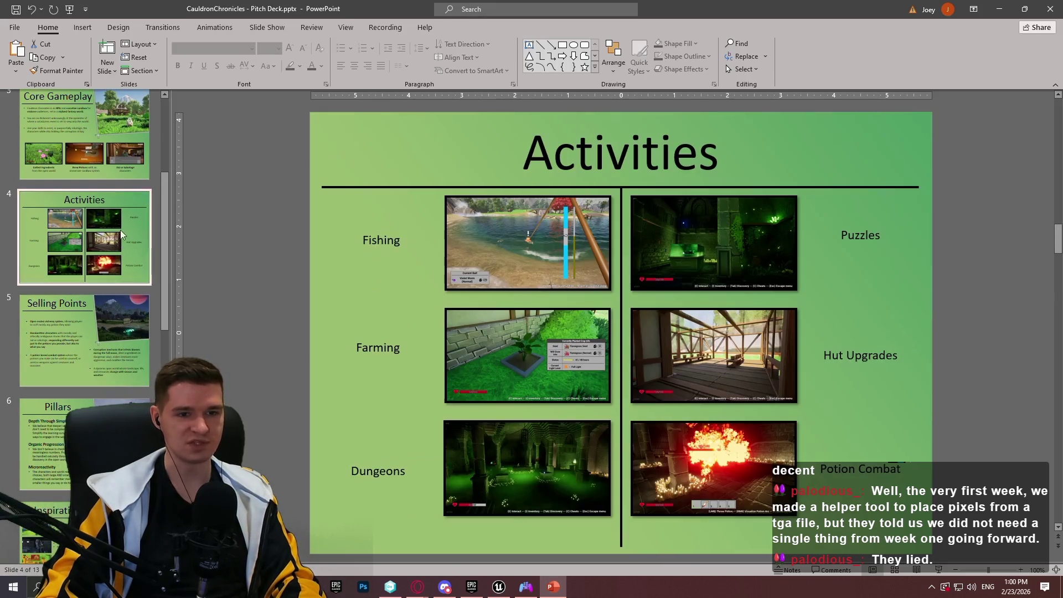
key(Home)
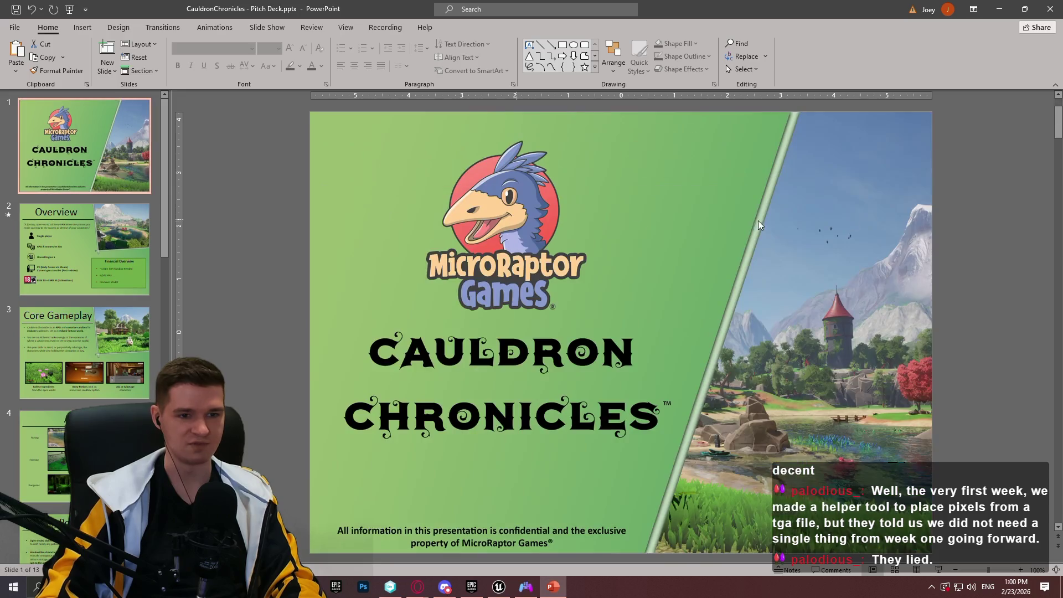
key(Down)
key(Down)
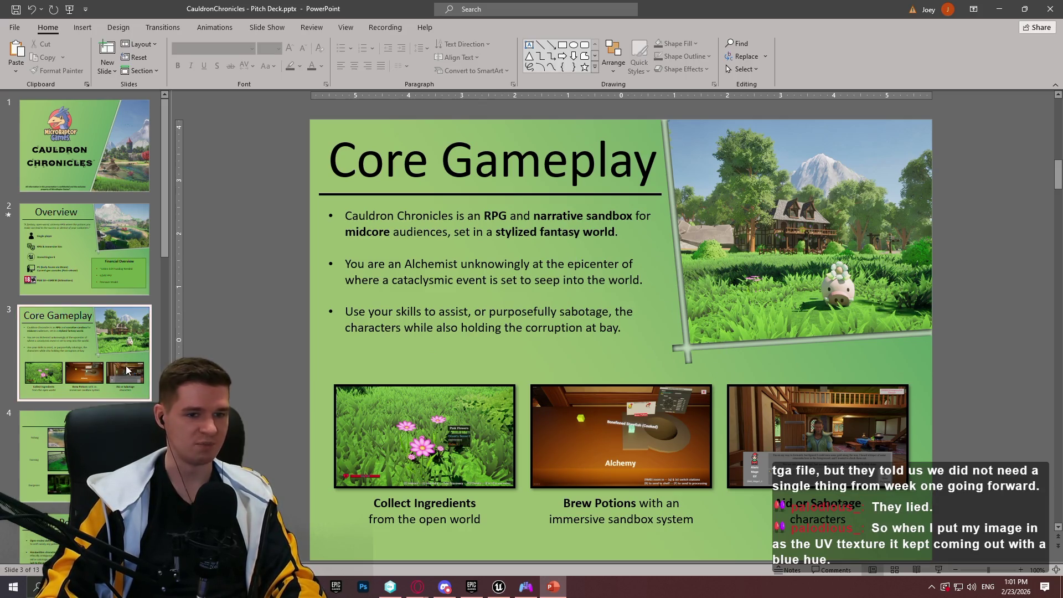
key(Down)
Advance through Selling Points and Inspiration to Sales & Marketing, then close PowerPoint
scroll(6, 279, down, 1)
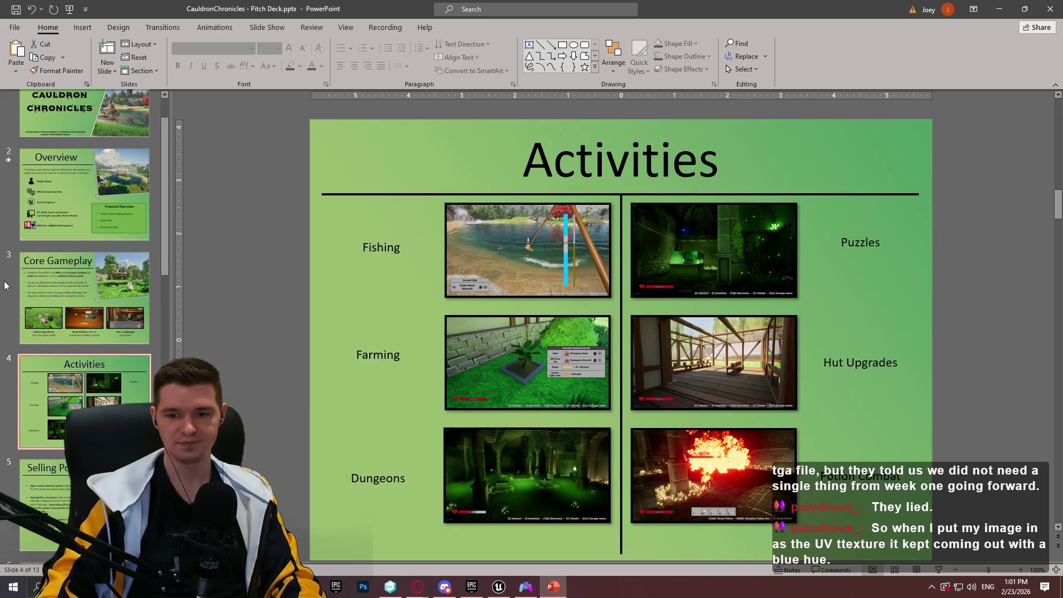
scroll(21, 263, down, 5)
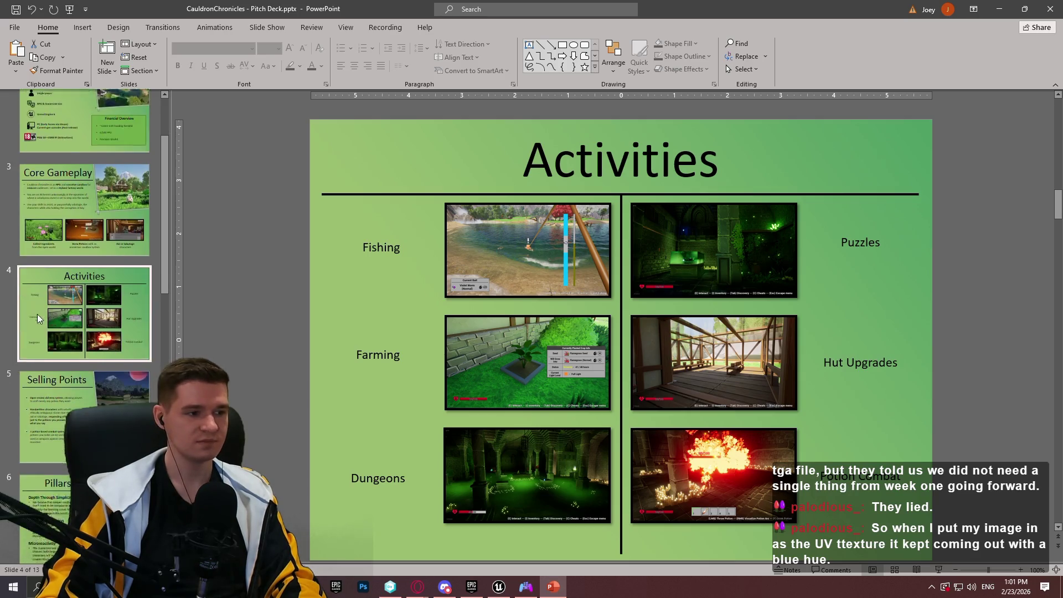
click(84, 370)
key(Down)
key(Down)
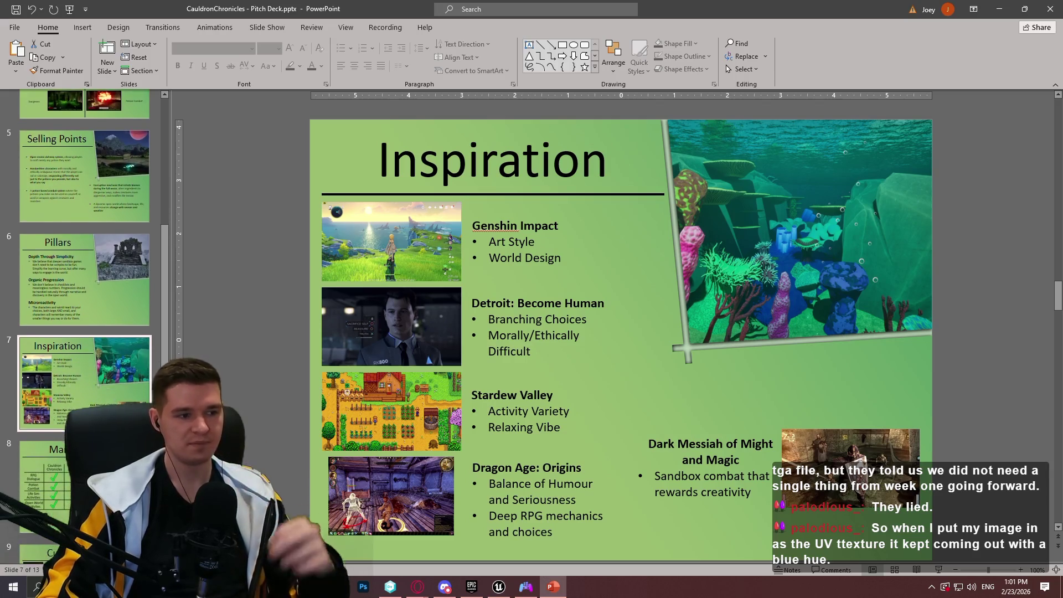
key(Down)
key(Down)
key(Down)
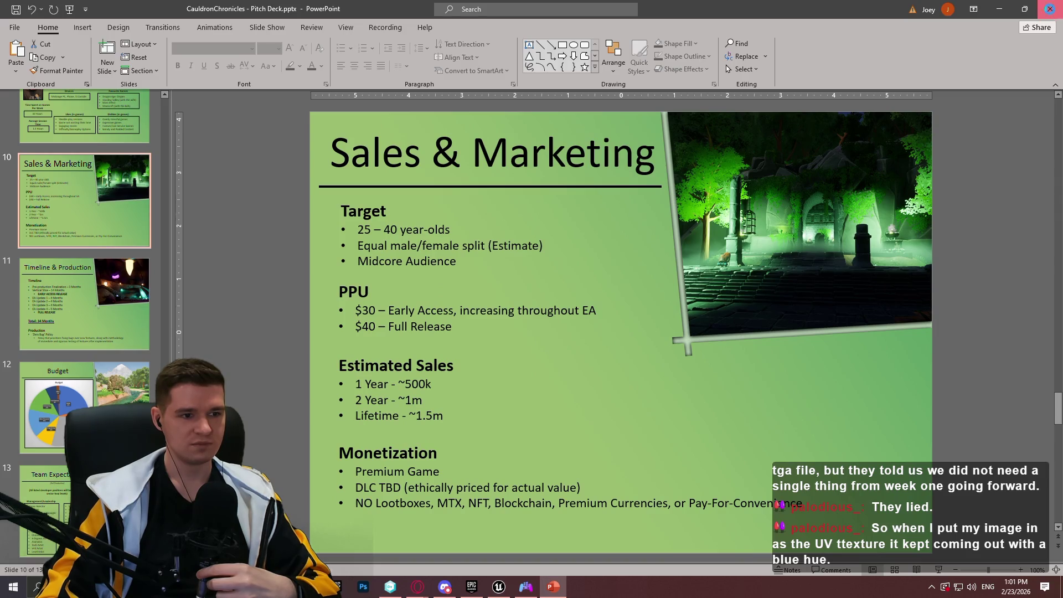
click(1051, 11)
scroll(709, 288, up, 3)
scroll(720, 290, up, 8)
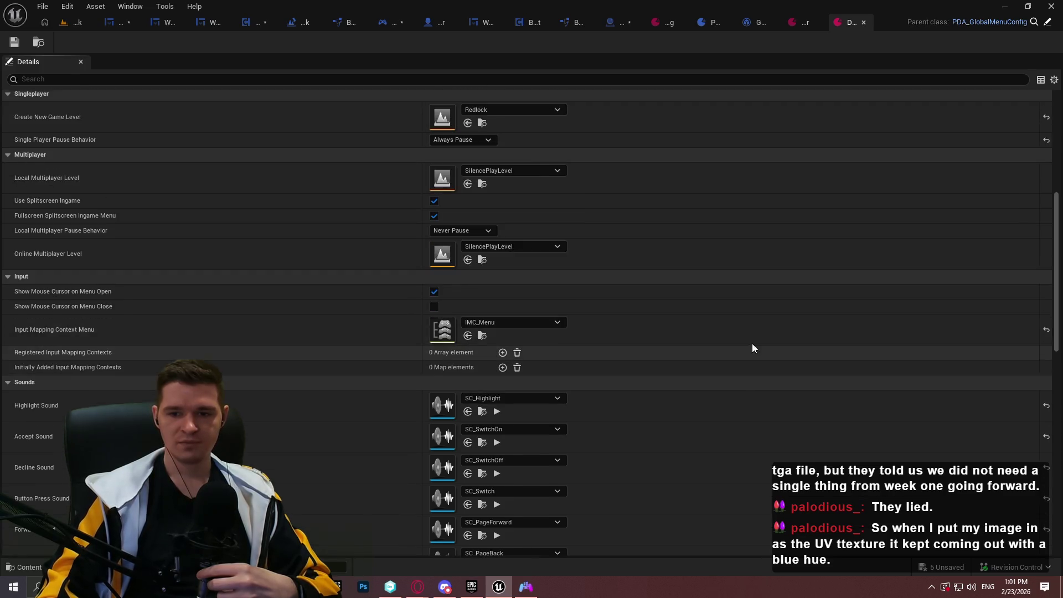
scroll(752, 348, up, 1)
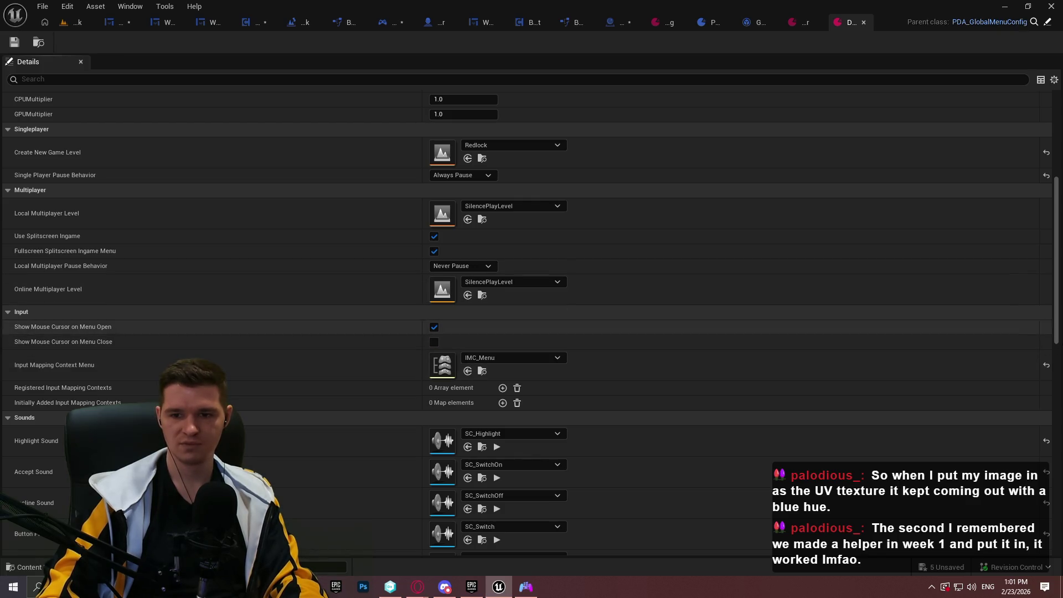
scroll(1046, 197, up, 5)
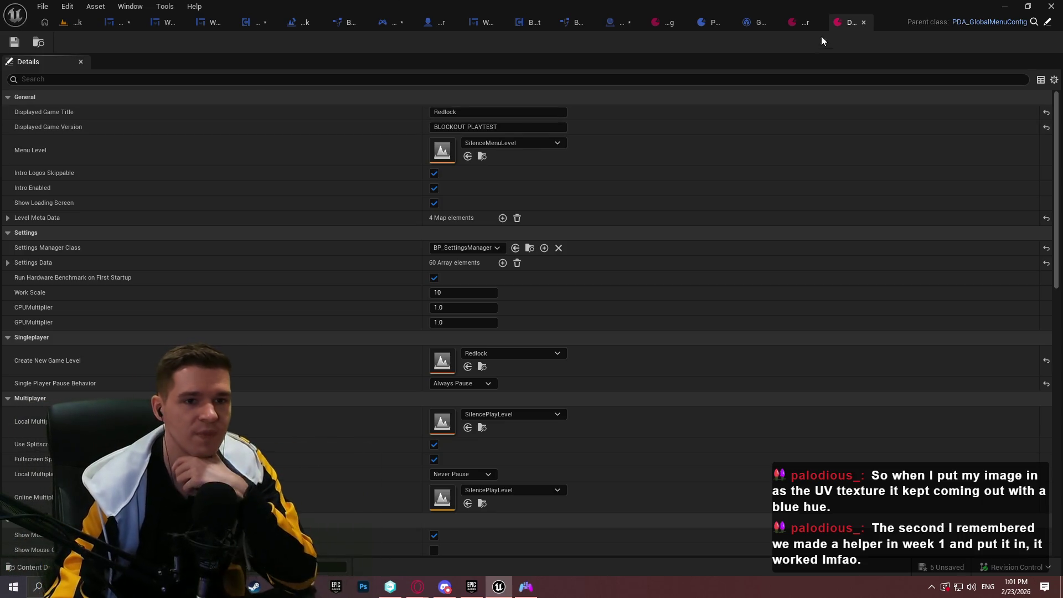
Close the global menu config, config redirector and Game Instance editor tabs
click(862, 21)
click(830, 24)
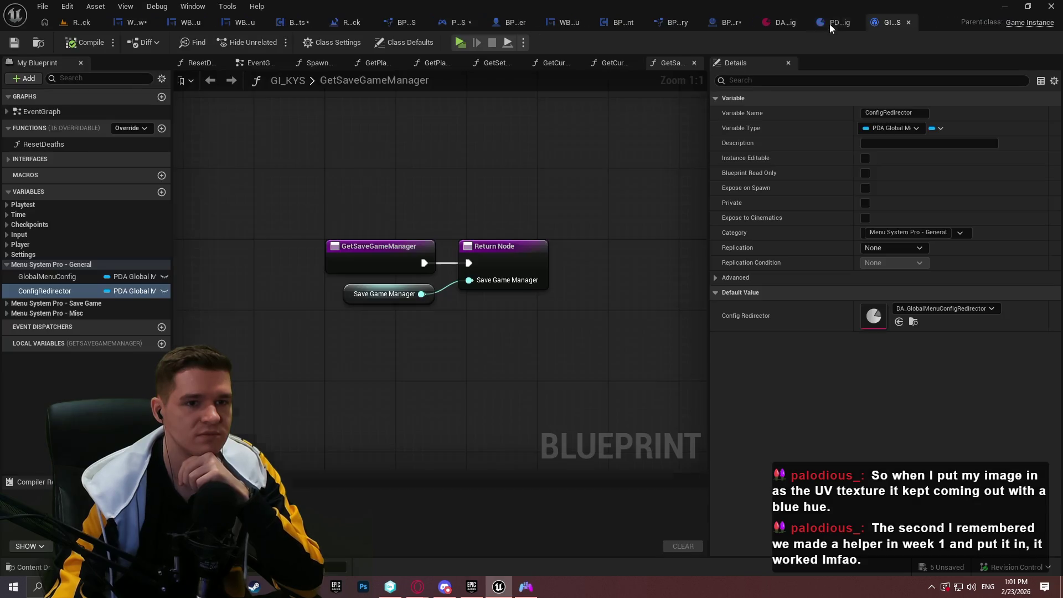
click(909, 22)
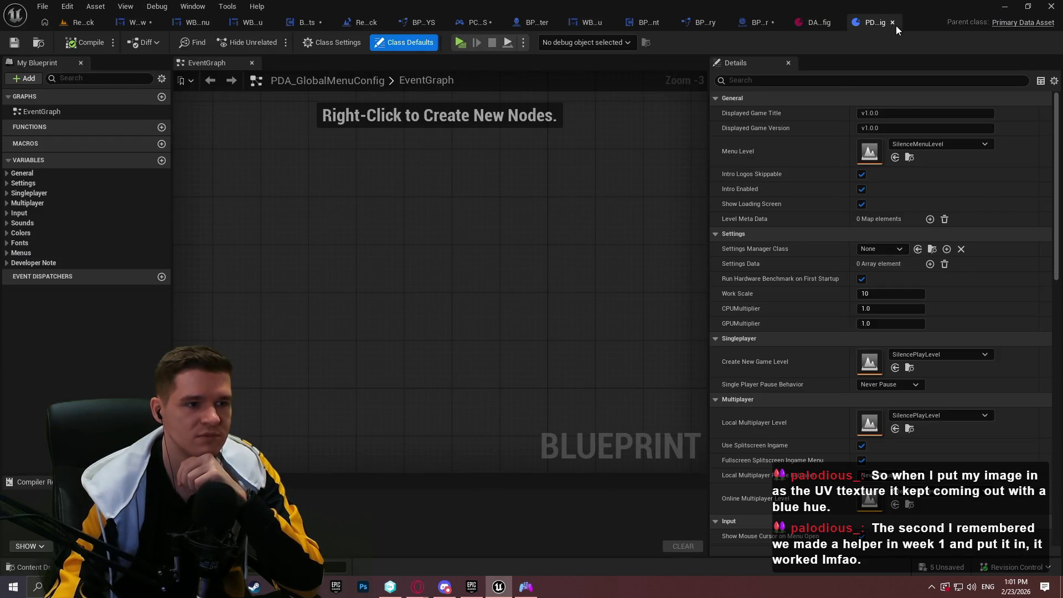
right_click(91, 24)
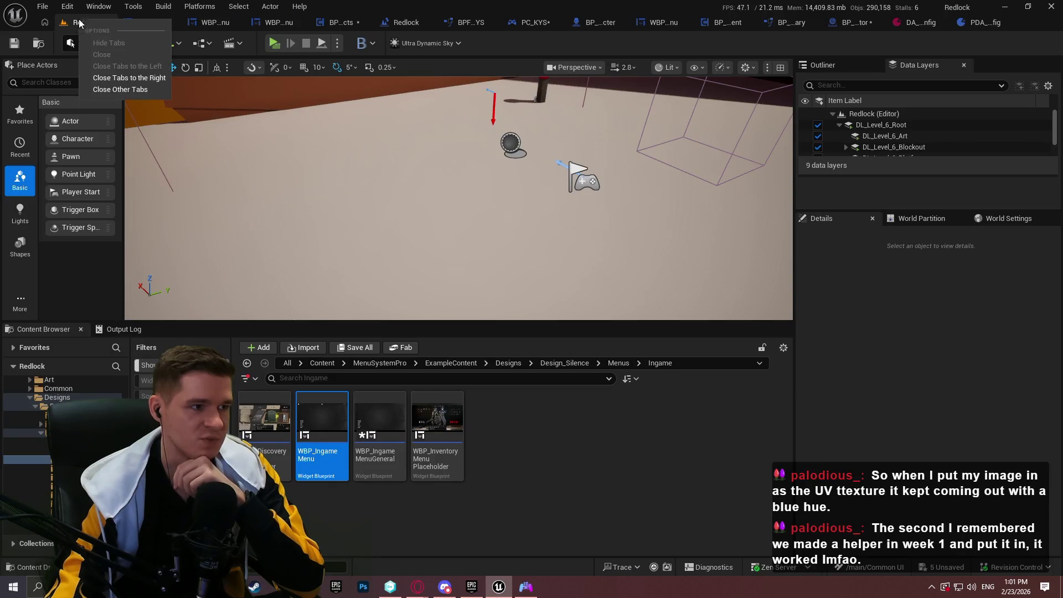
key(Escape)
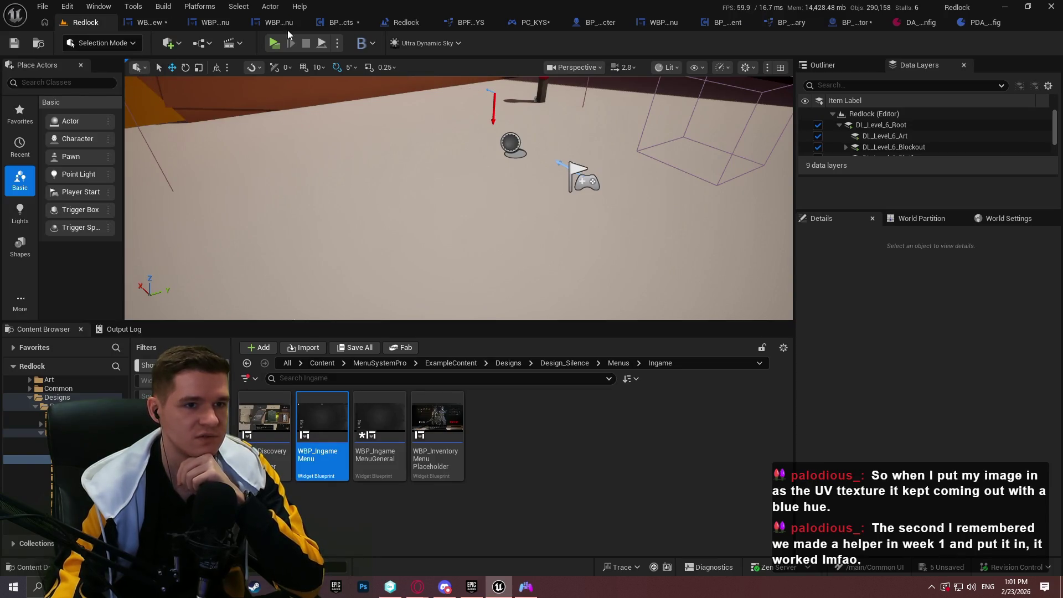
Save All, checking out the changed assets except BPC_PlayerEffects and deselecting WBP_IngameMenu
click(40, 7)
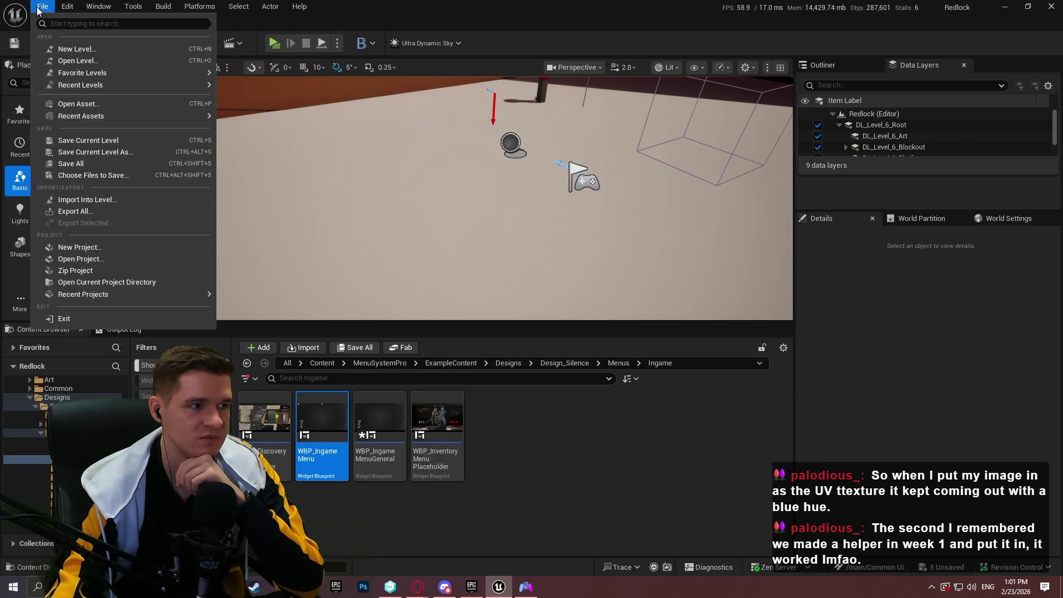
click(96, 164)
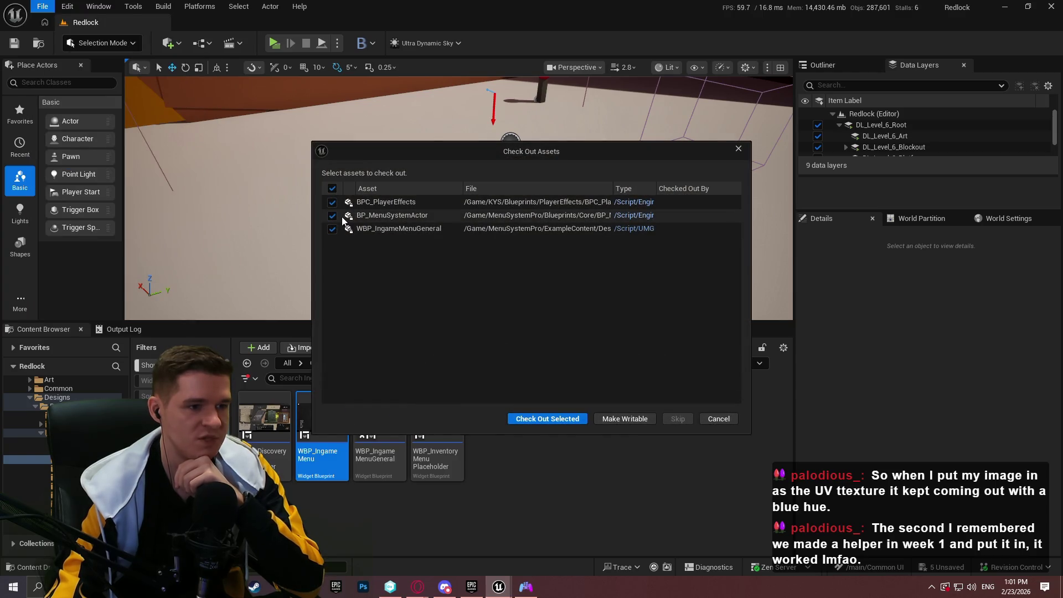
click(332, 202)
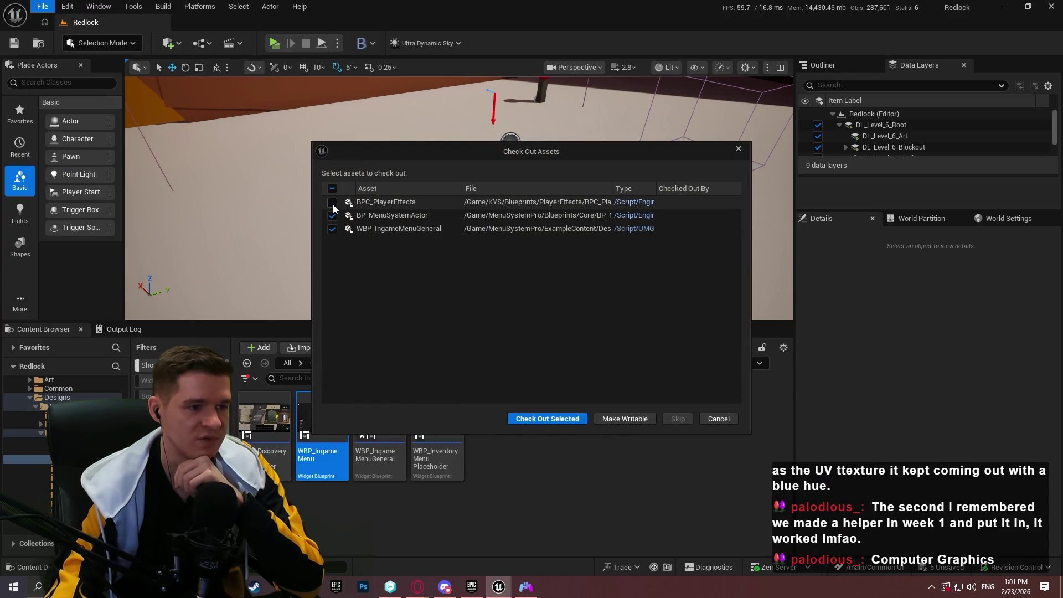
click(550, 419)
click(510, 448)
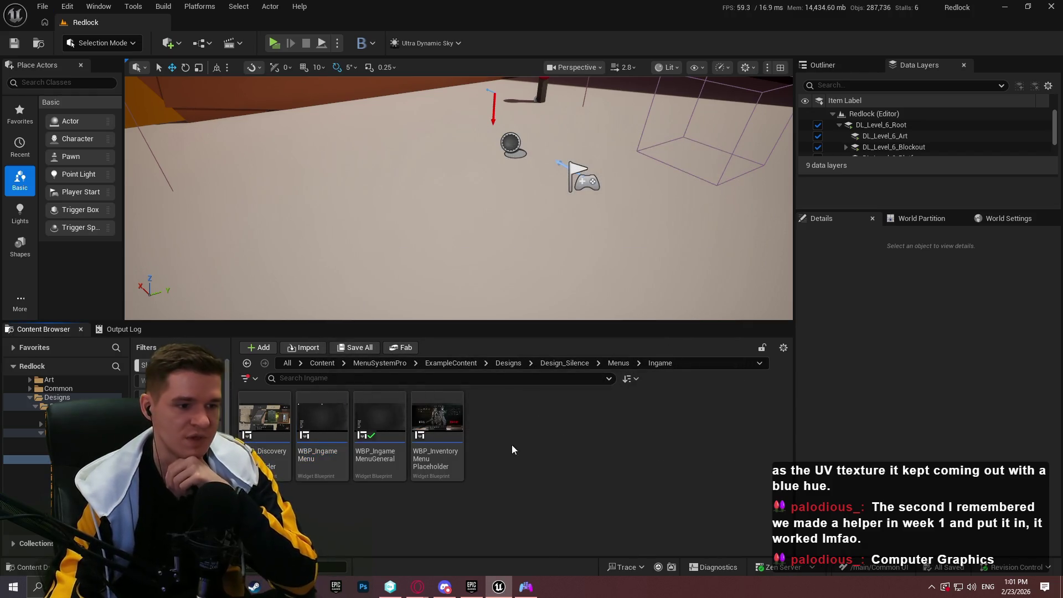